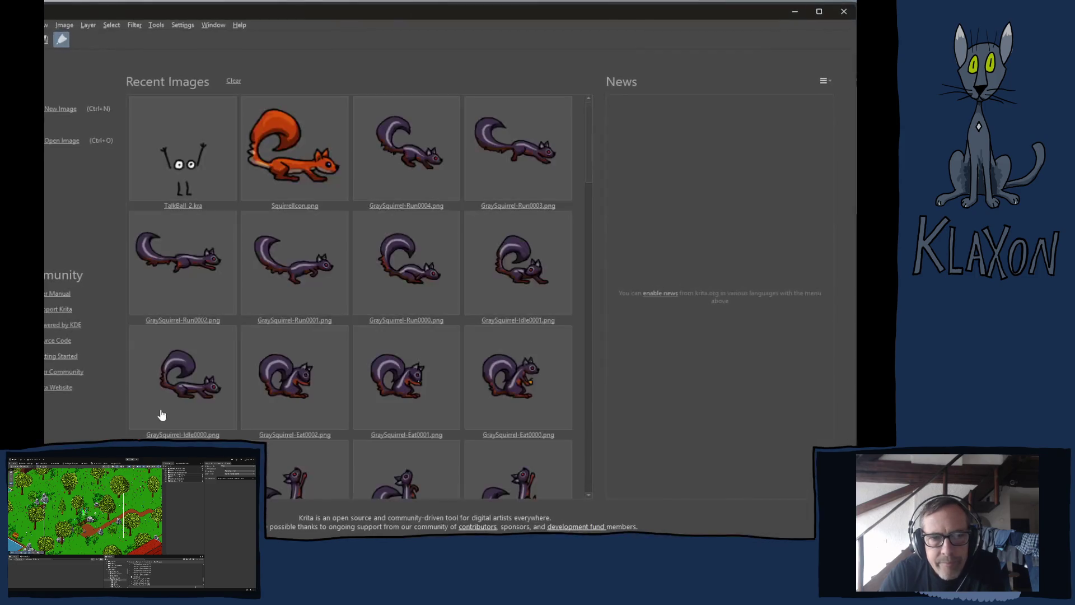
- Open TalkBall_2.kra from Recent Images and make Group 209, the spotted body, visible
left_click(187, 205)
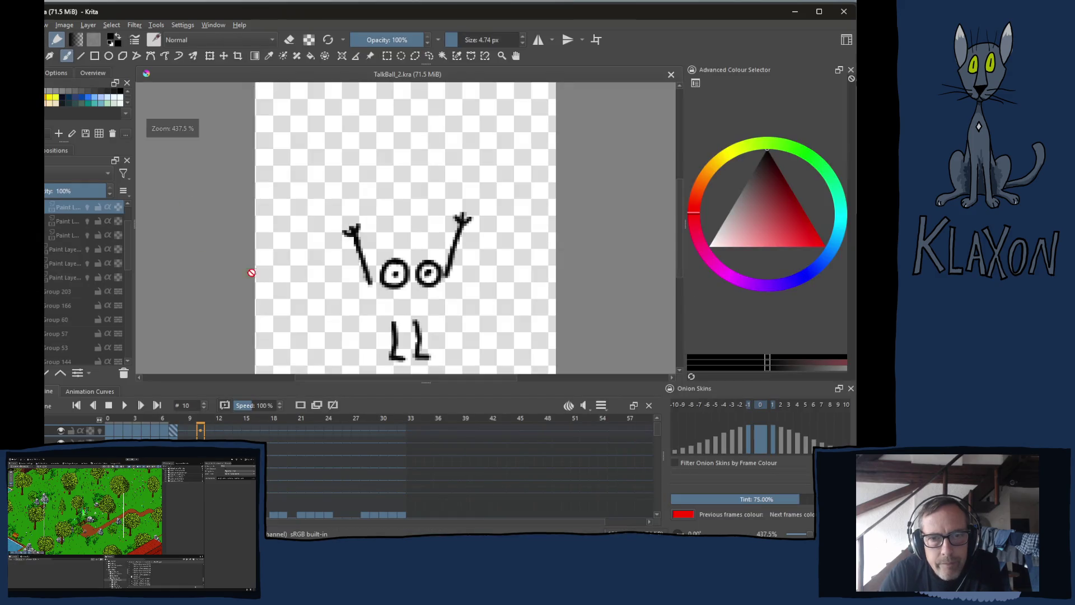
scroll(49, 272, "up", 1)
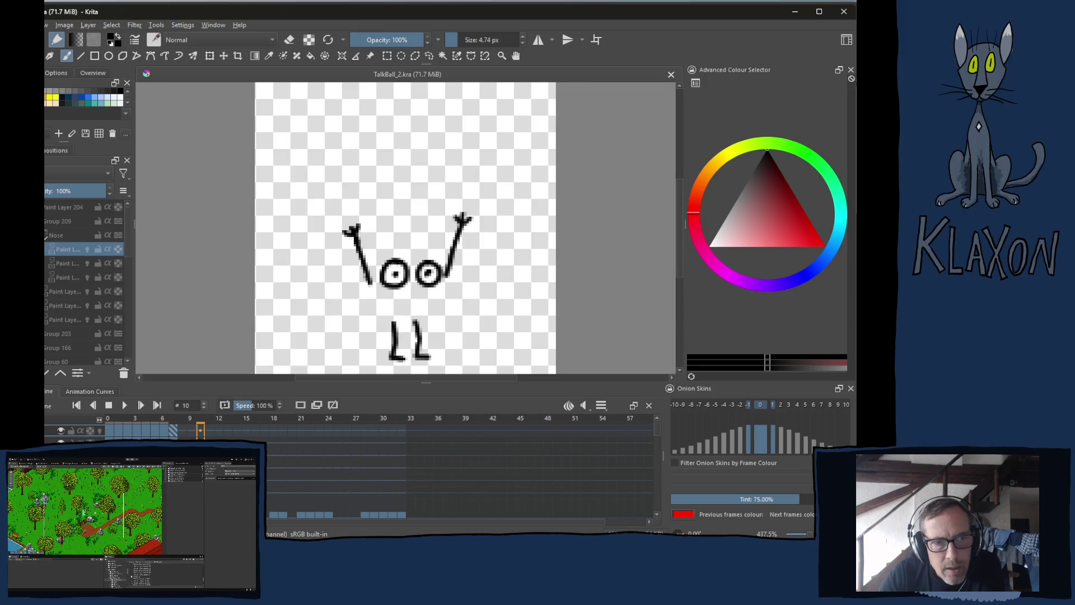
left_click(46, 222)
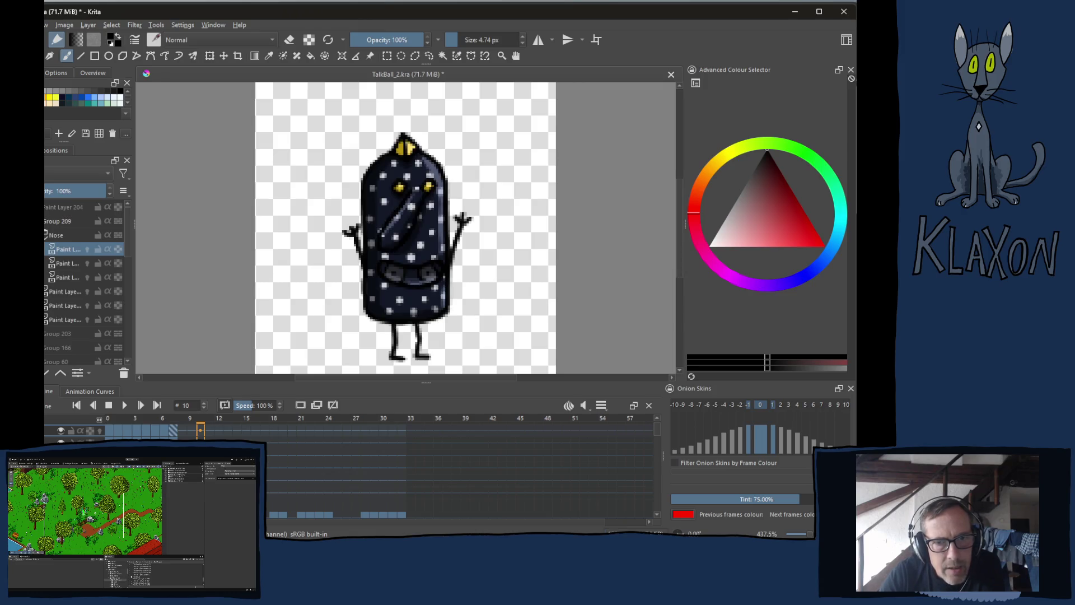
left_click(67, 249)
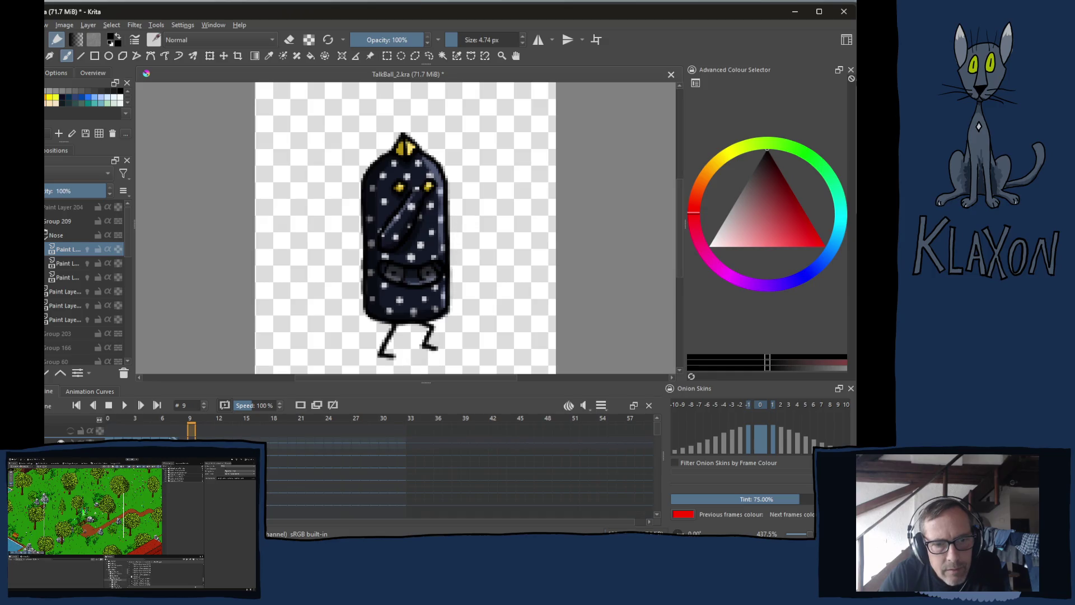
key("Left")
key("Left")
key("Left")
key("space")
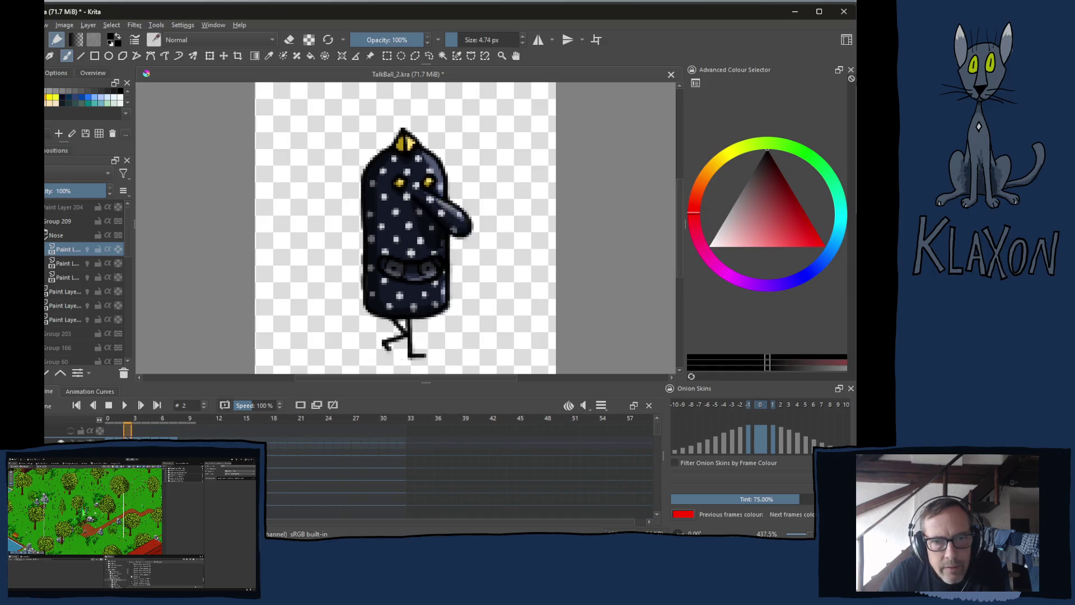
key("space")
key("Right")
key("Right")
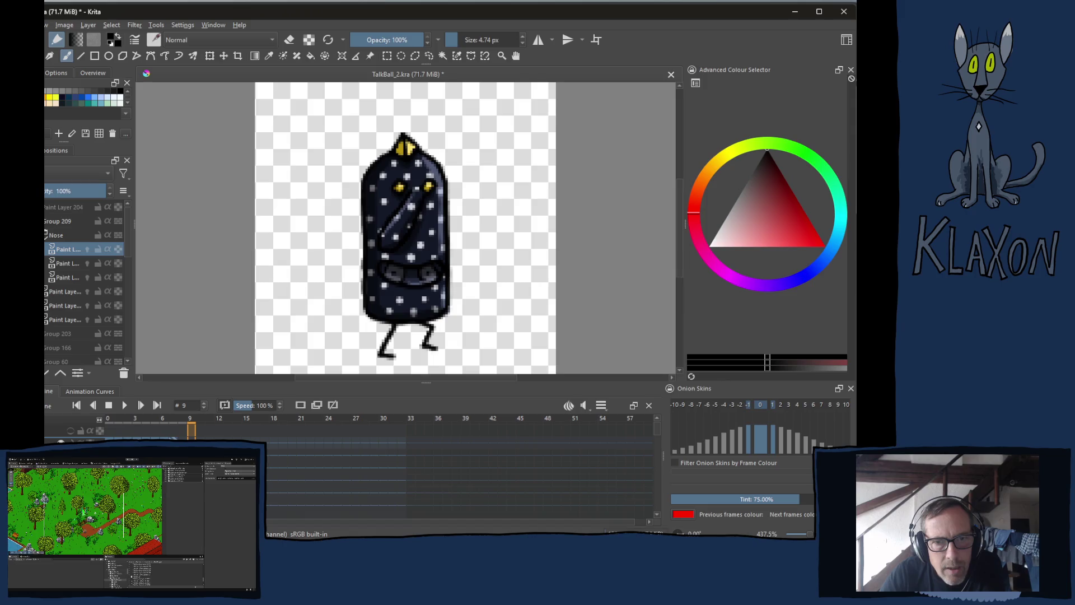
key("Right")
key("Left")
key("Right")
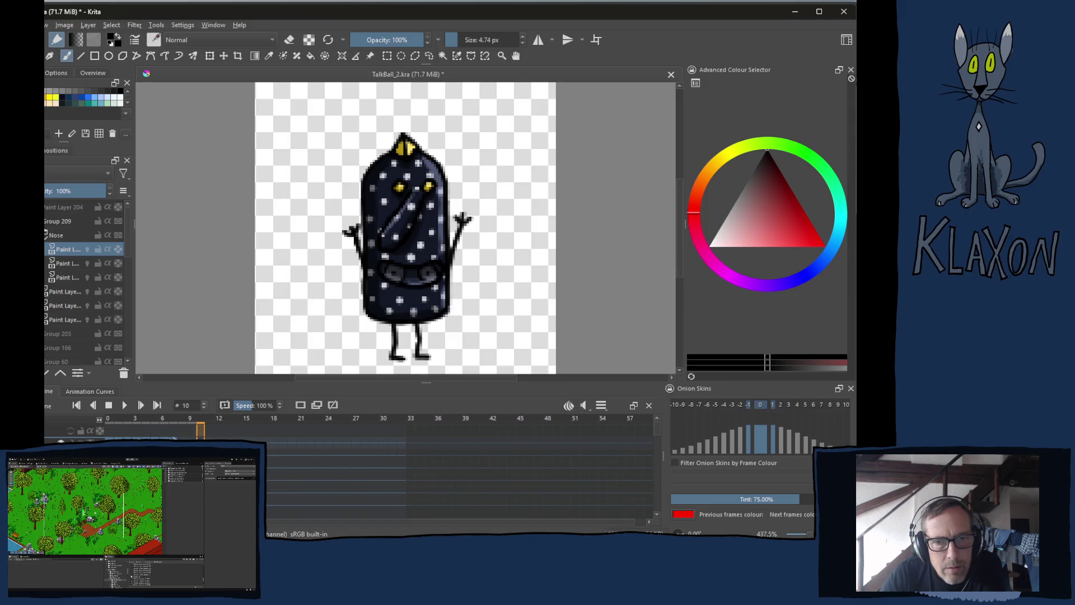
key("Right")
key("Left")
key("Right")
key("Left")
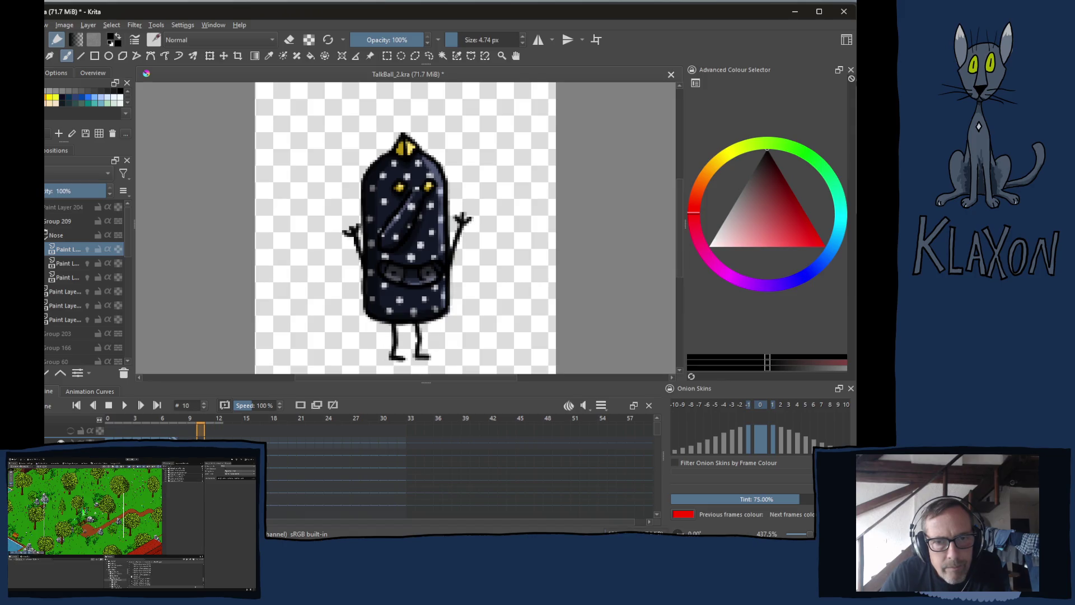
key("Right")
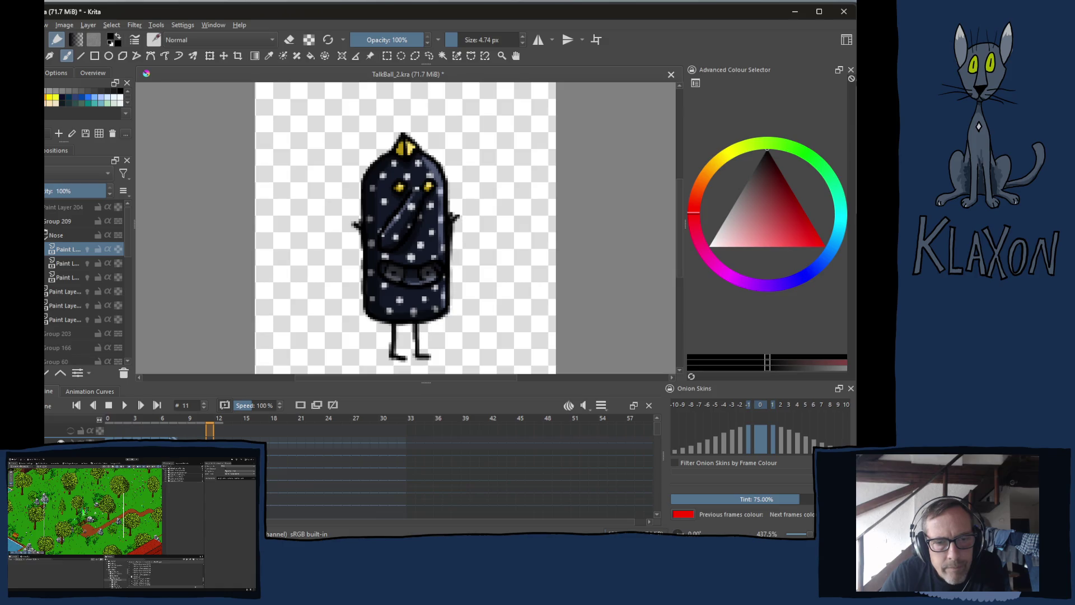
key("Left")
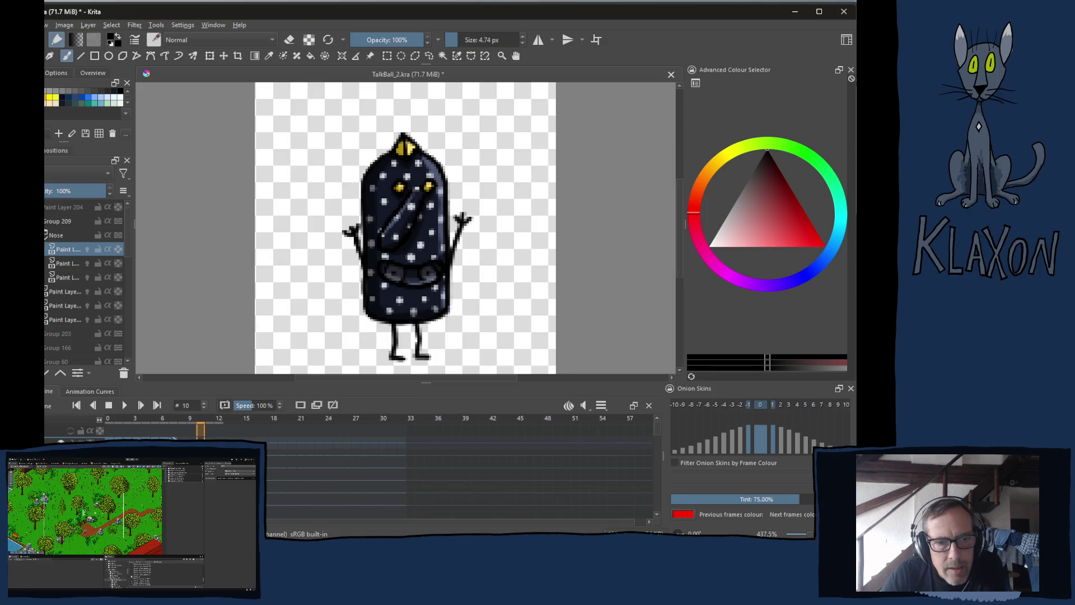
key("Home")
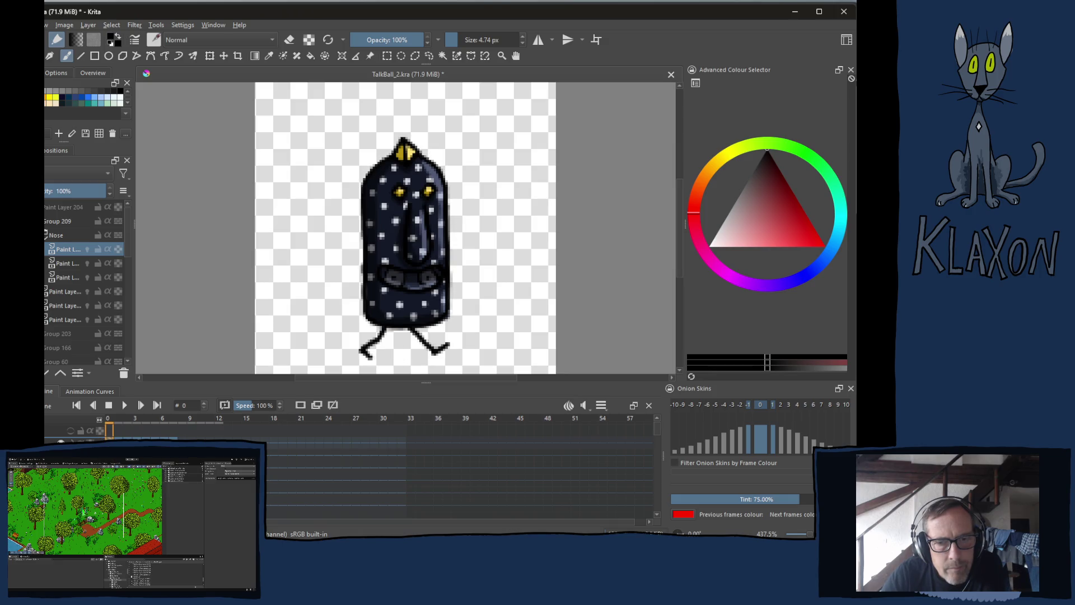
key("Right")
key("Right")
key("Right")
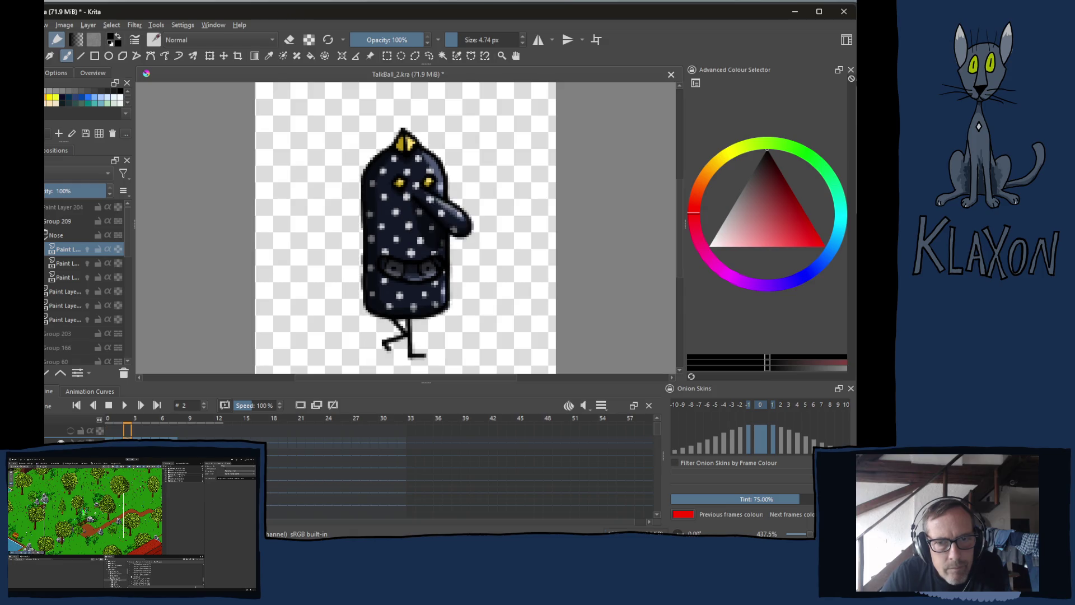
key("Right")
key("Right")
key("Right")
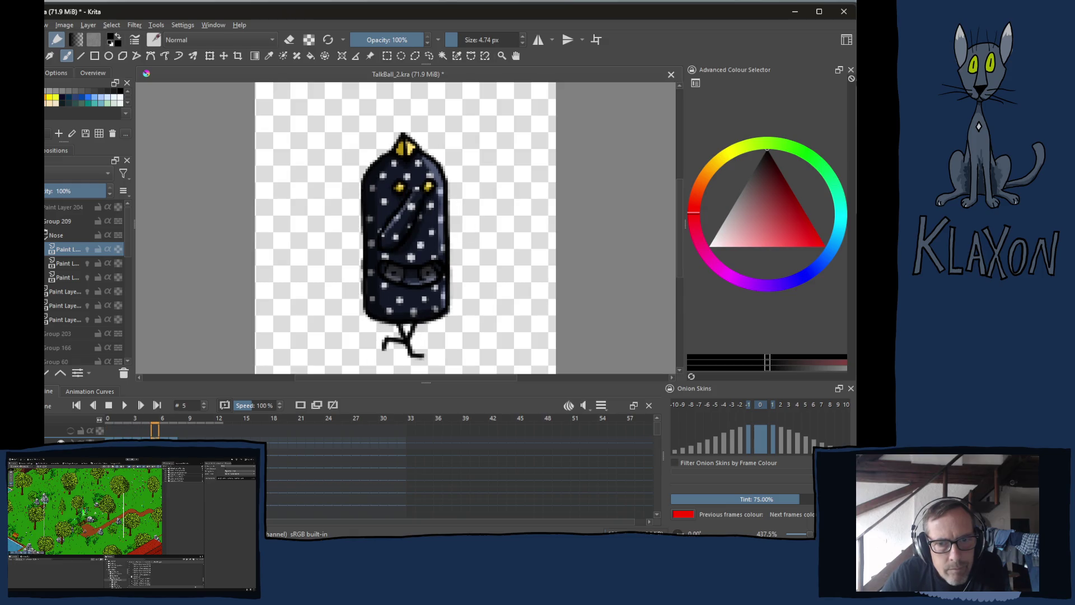
key("Right")
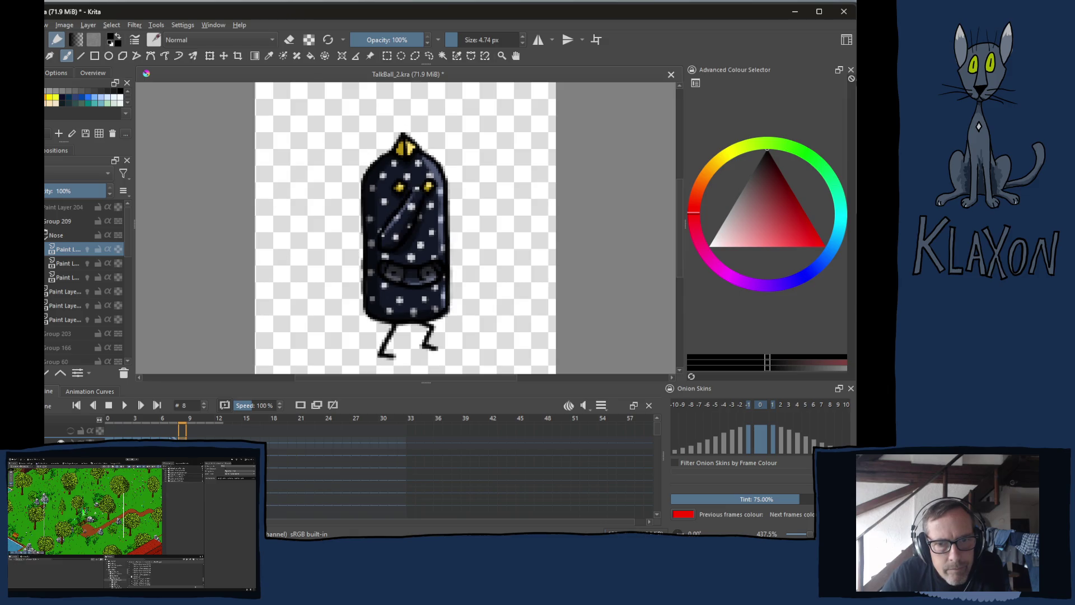
key("Left")
key("Left")
key("Left")
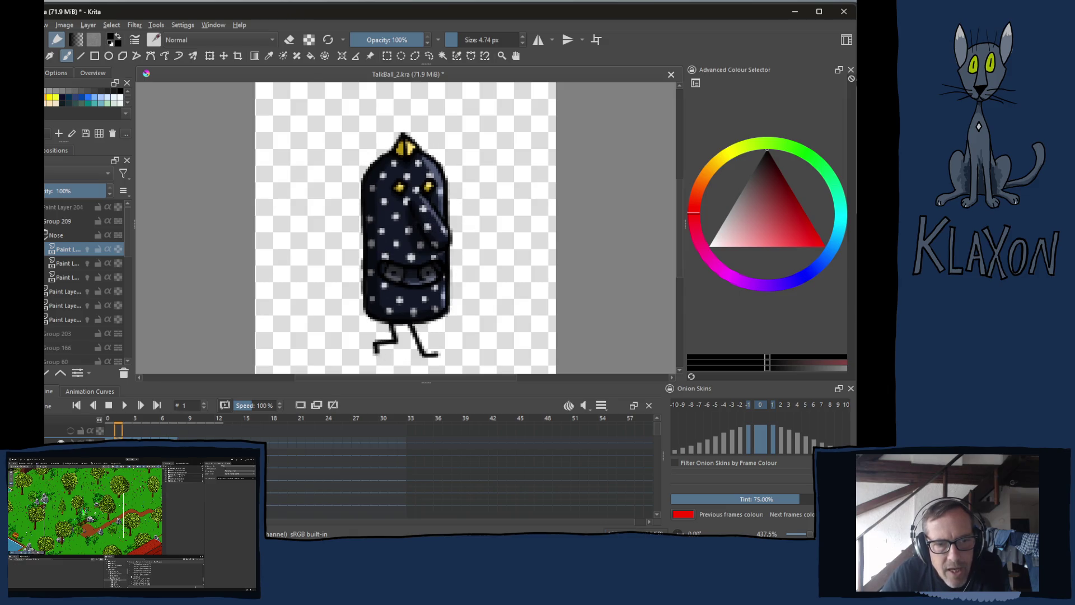
key("Left")
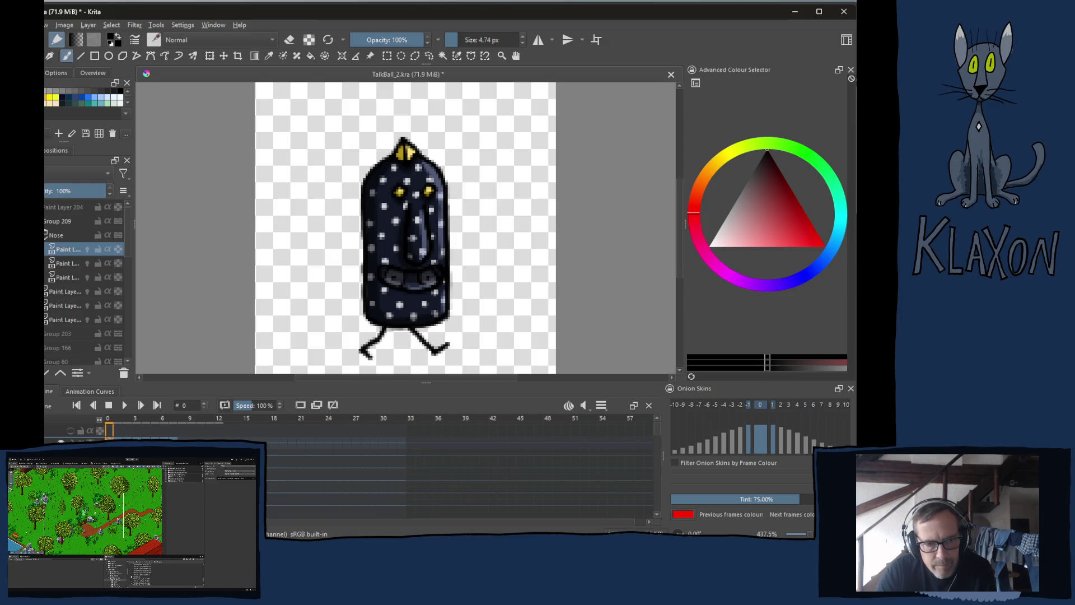
- Copy the frame 0 keyframes and paste them onto frame 10
right_click(109, 430)
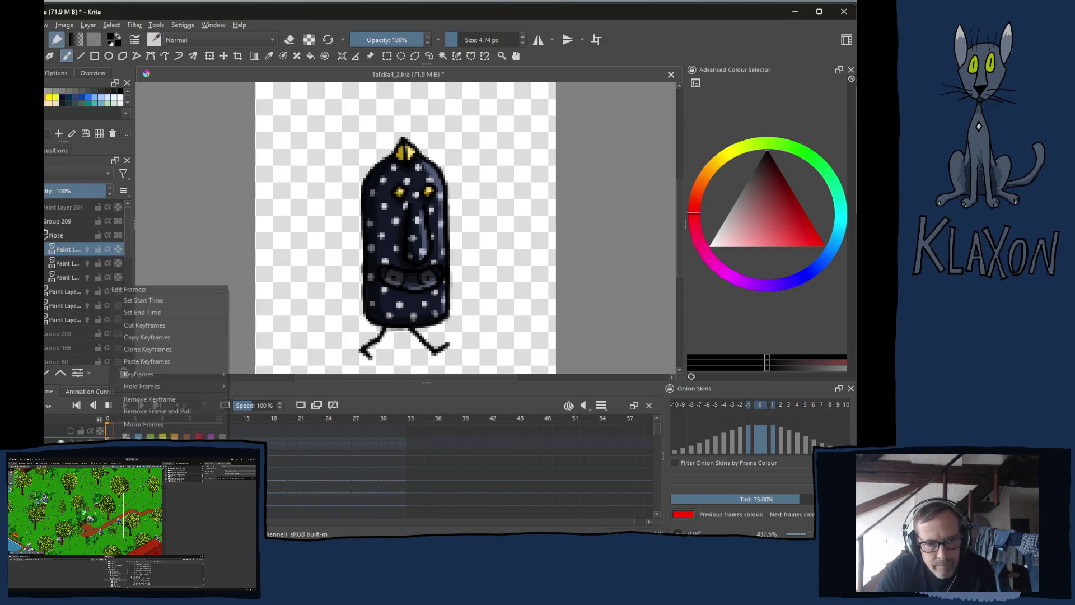
left_click(145, 338)
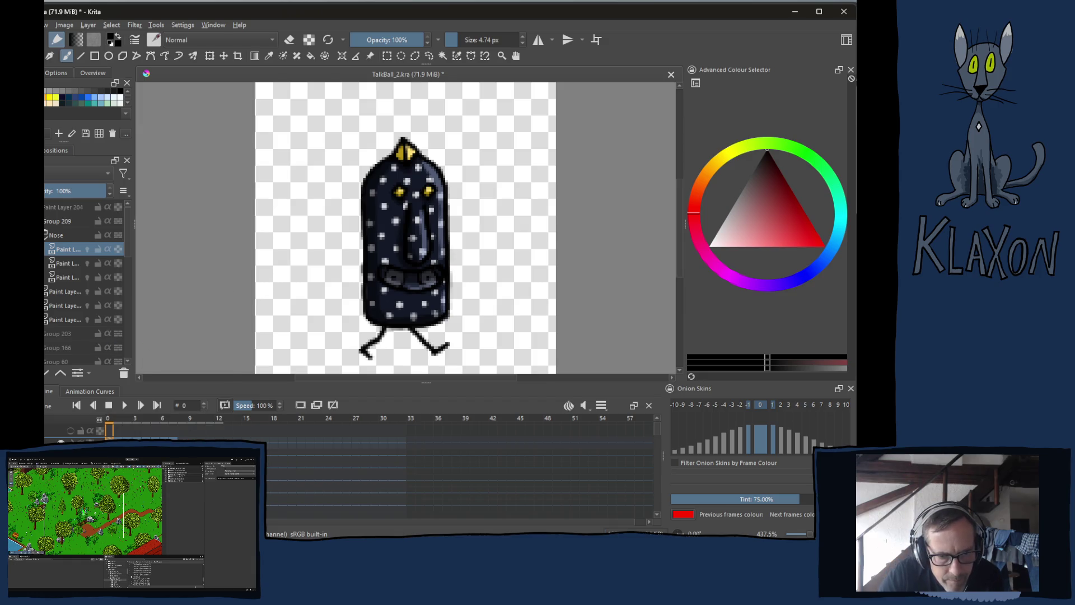
left_click(200, 430)
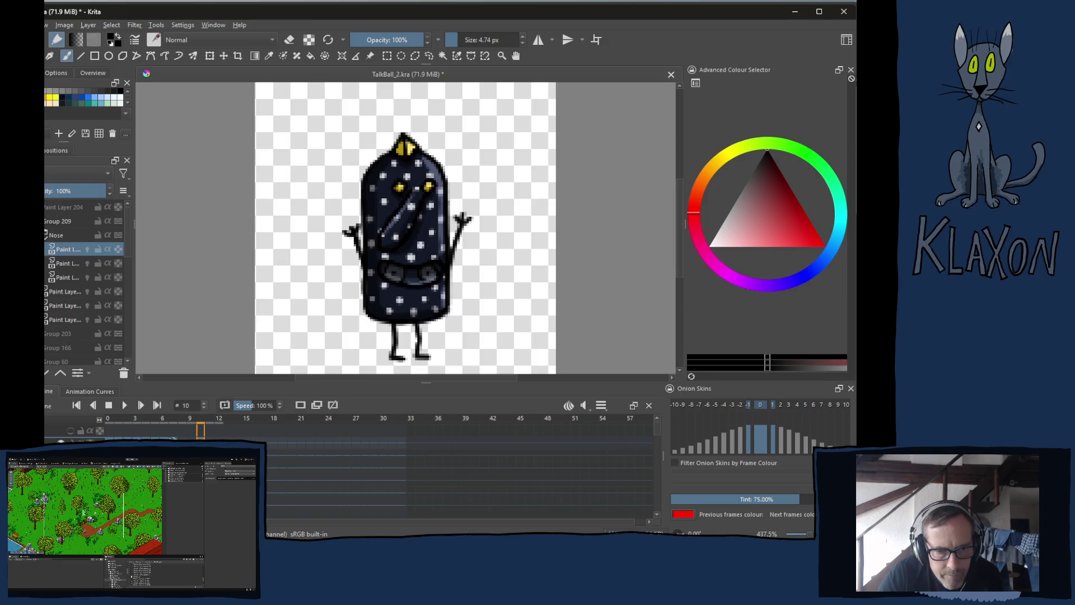
right_click(201, 431)
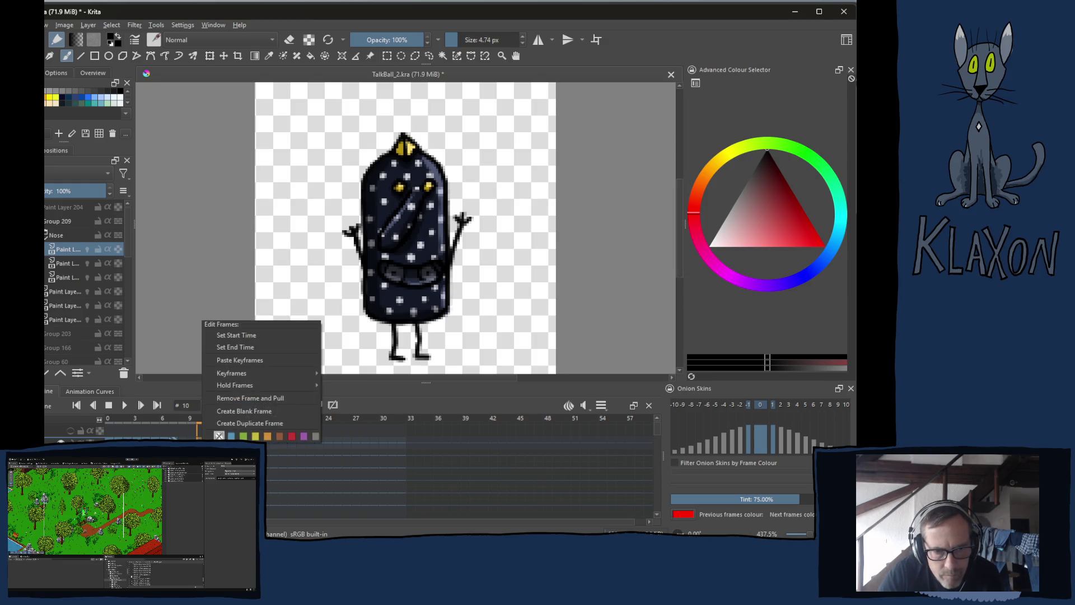
left_click(239, 361)
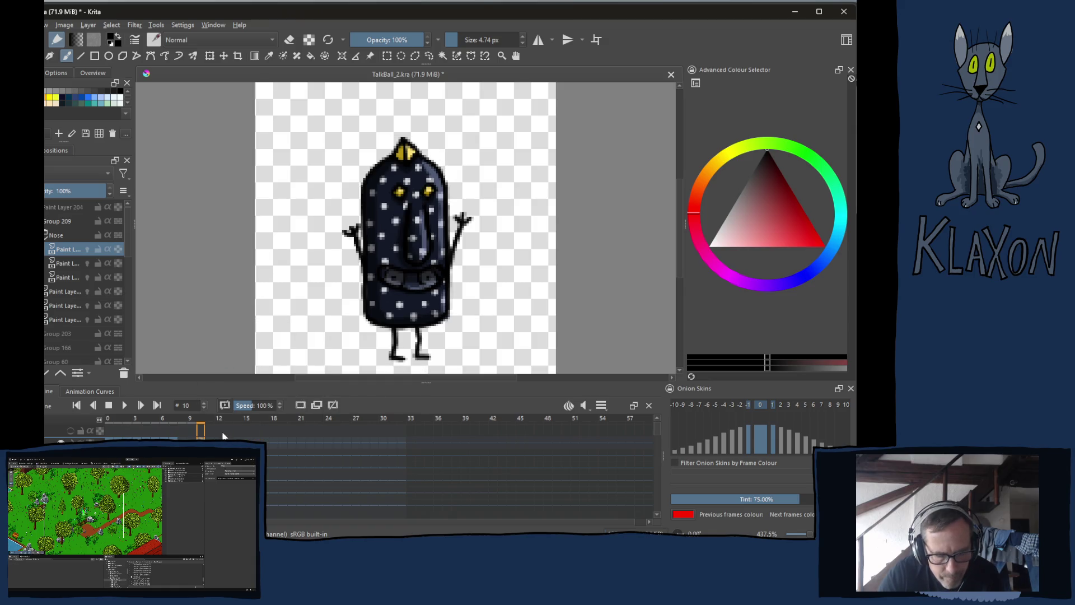
- Nudge Group 209 on the canvas at frame 10, comparing it with frame 9
key("t")
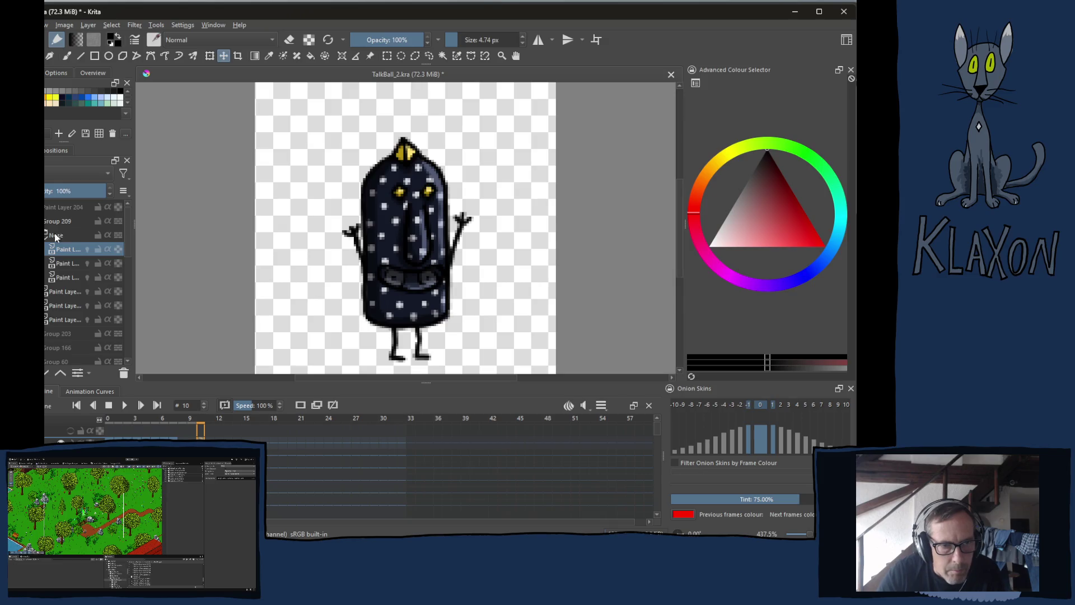
left_click(57, 222)
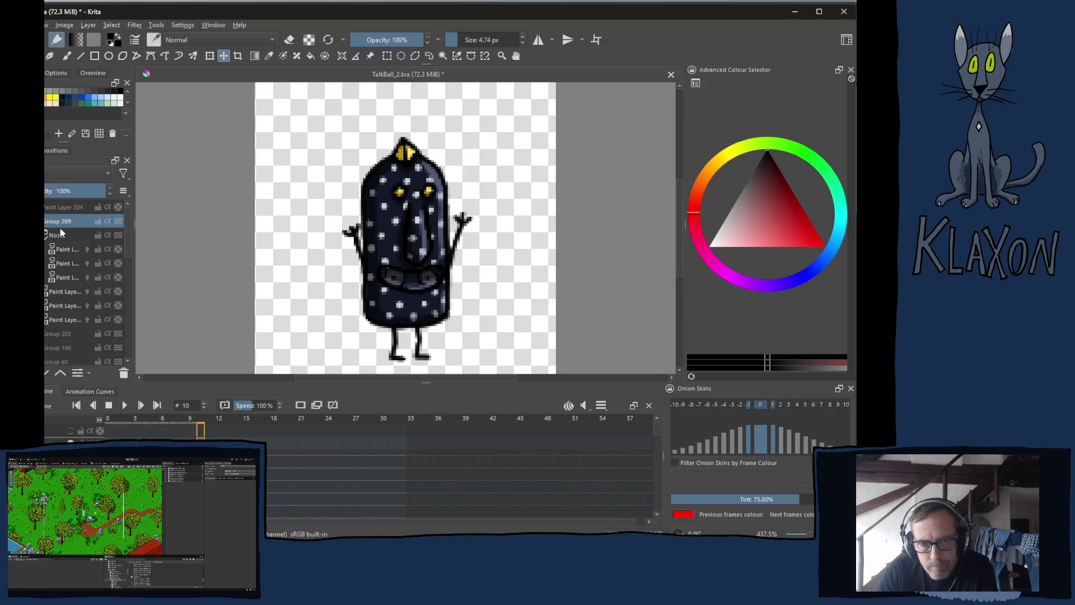
left_click(87, 264)
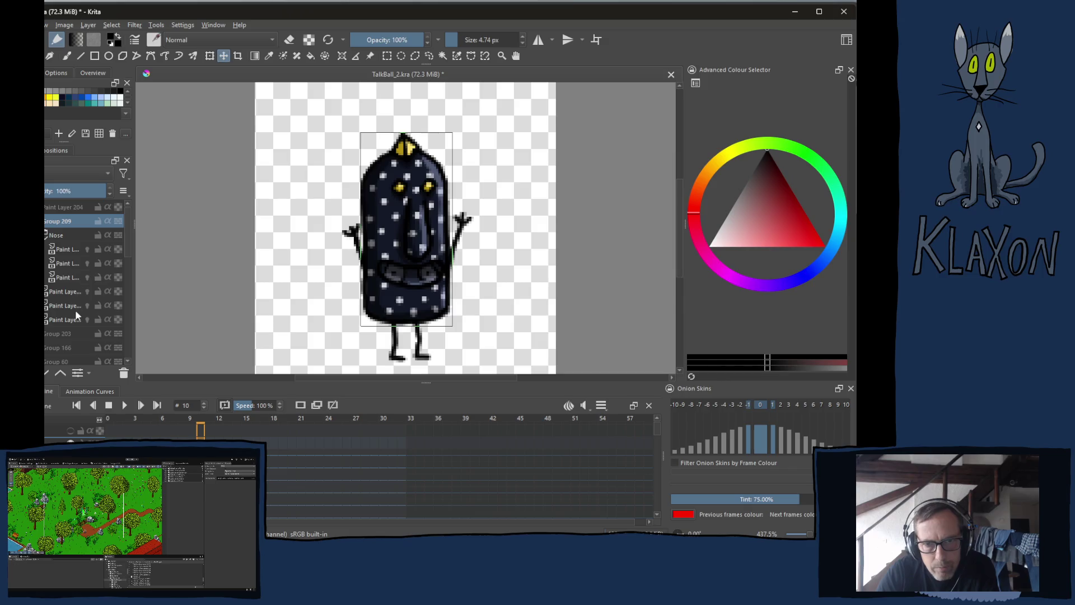
key("Left")
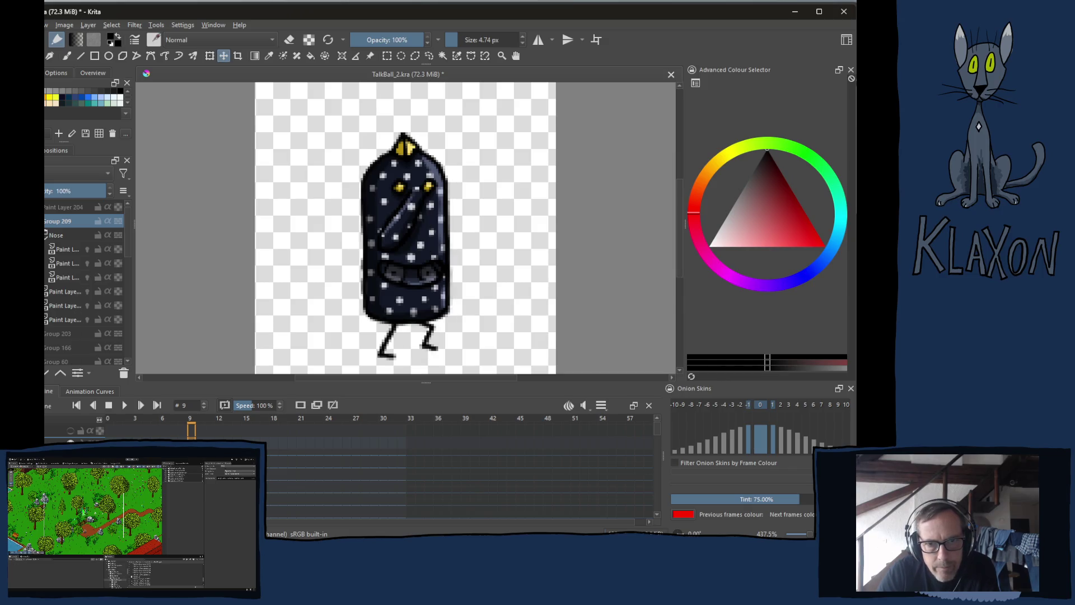
key("Right")
key("Right")
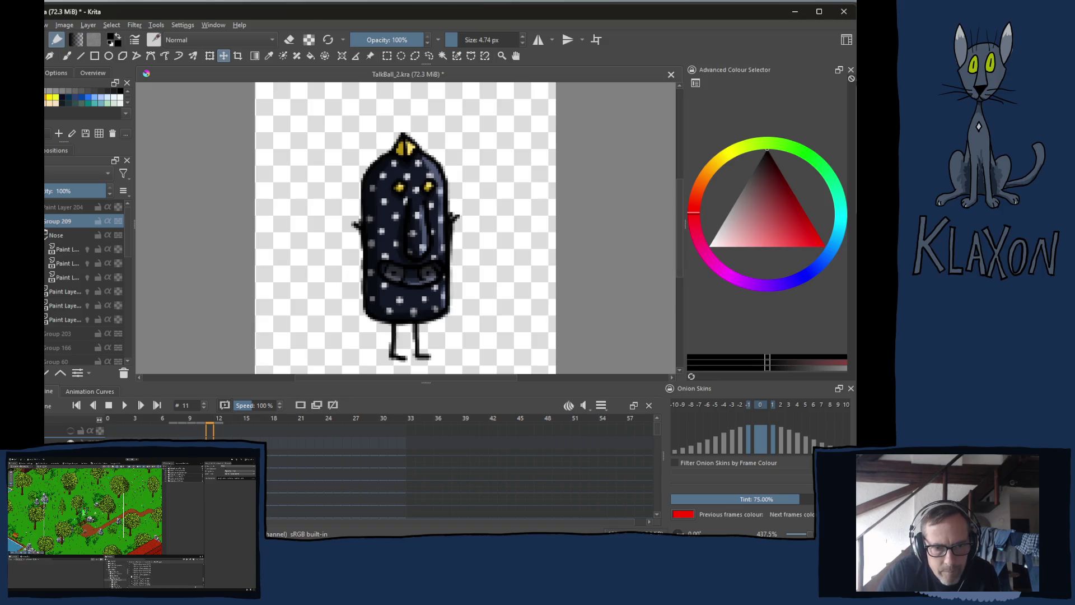
key("Left")
key("Left")
key("Right")
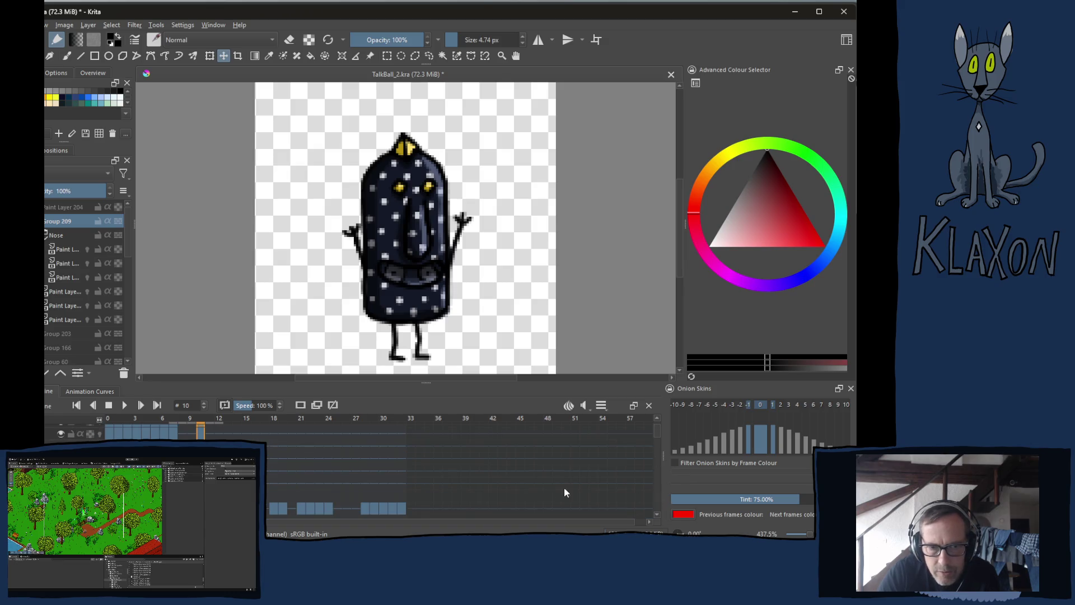
- Copy the frame 10 keyframes and paste them onto frame 11 of the paint layer
right_click(200, 431)
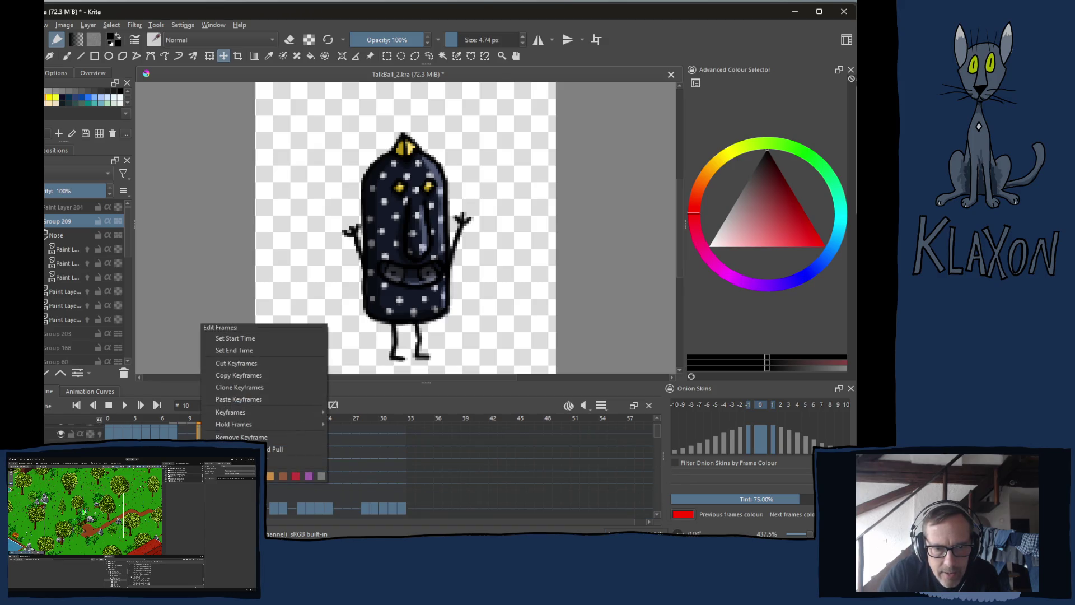
left_click(251, 375)
left_click(213, 432)
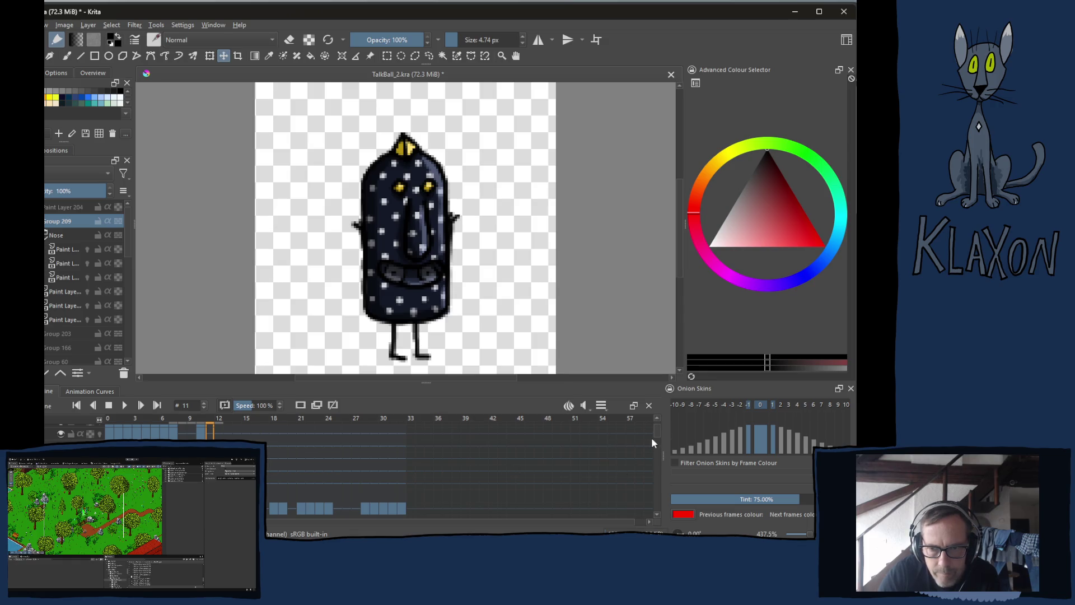
key("Right")
scroll(655, 436, "up", 1)
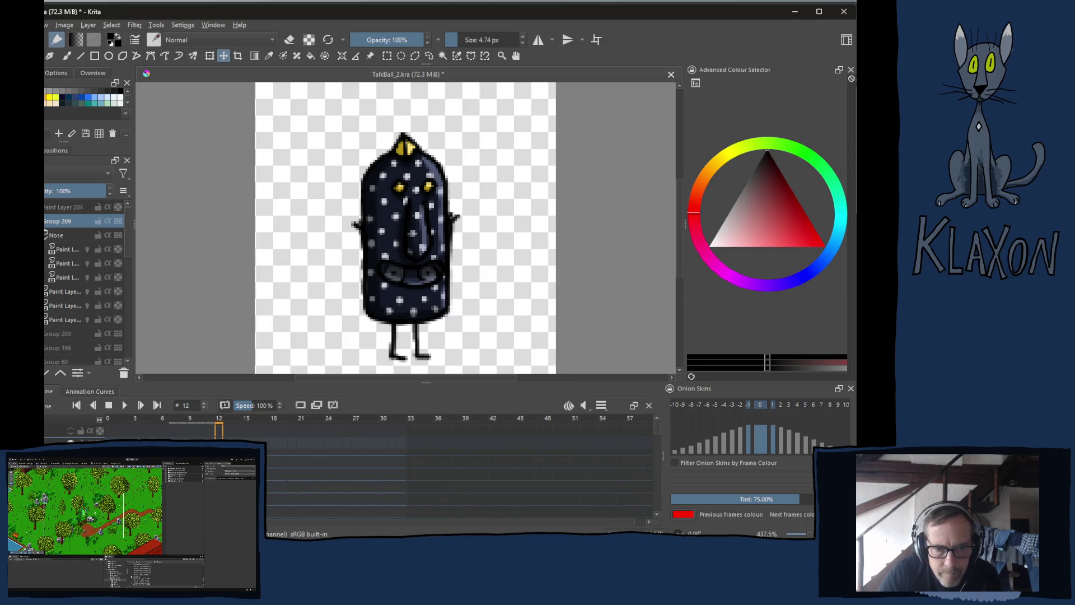
key("Left")
right_click(211, 448)
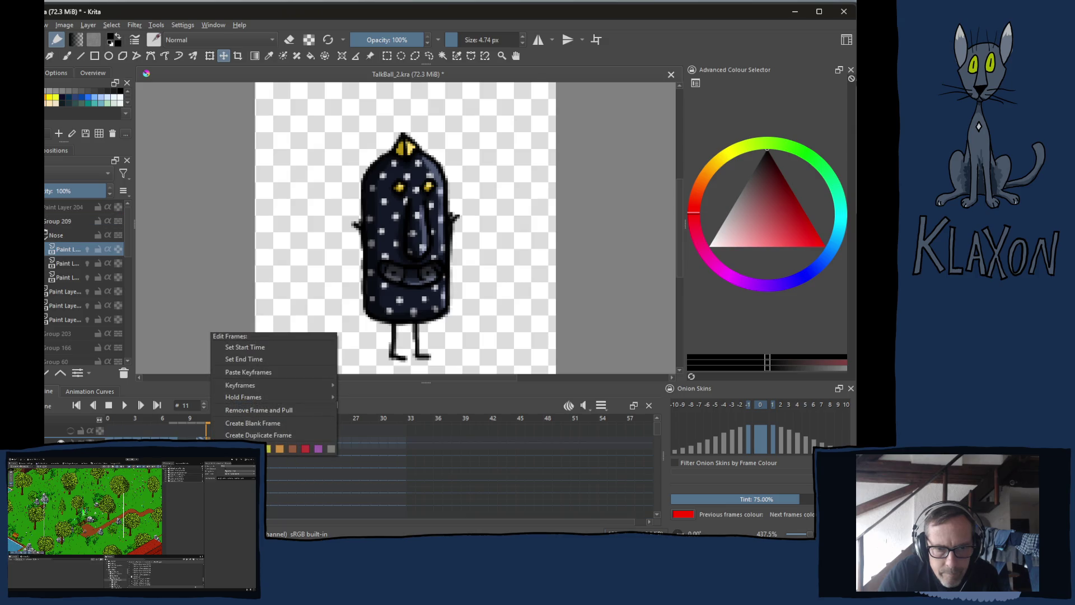
right_click(207, 431)
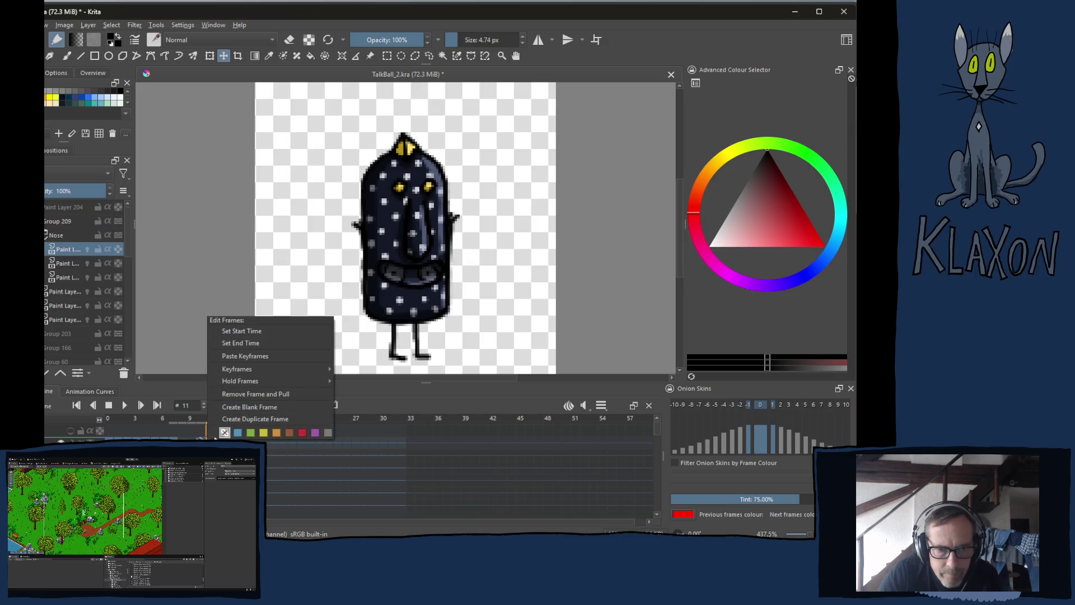
left_click(253, 358)
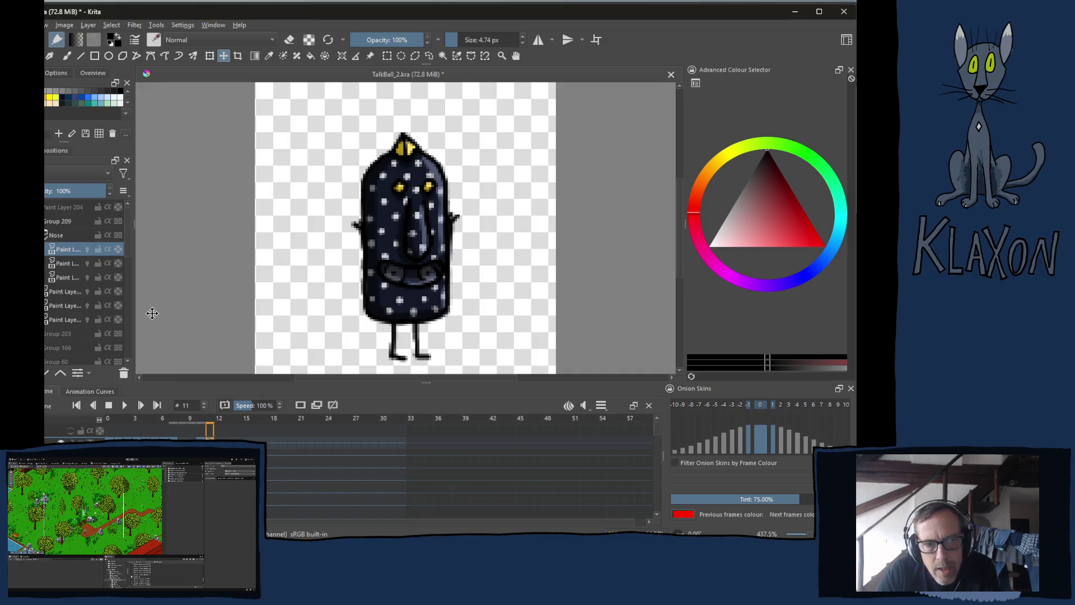
left_click(56, 222)
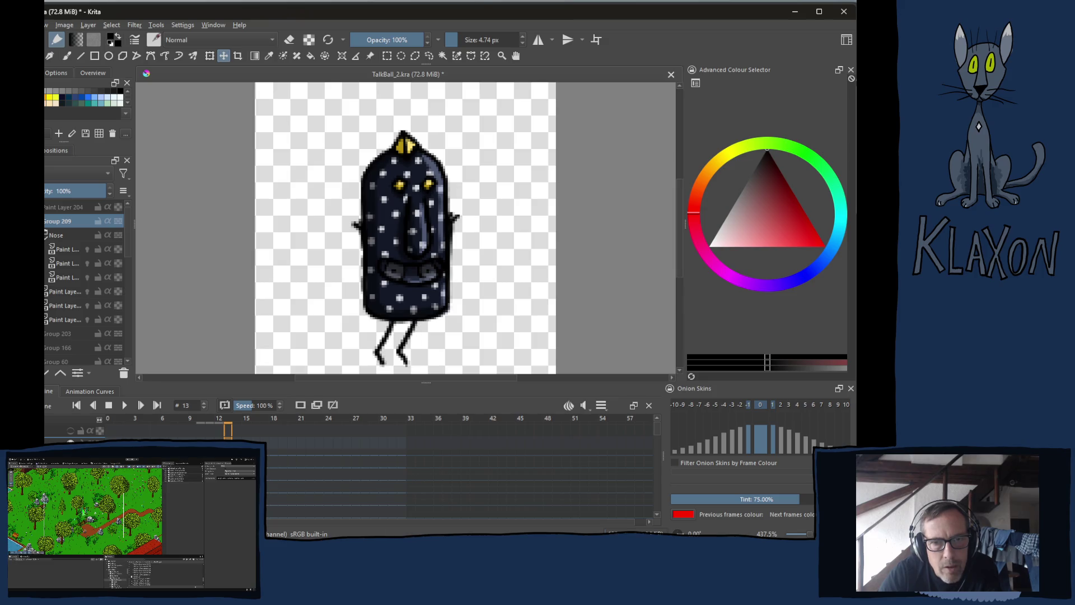
- Step back to frame 13 to view the bent mid-step legs, then pick frame 18
key("Left")
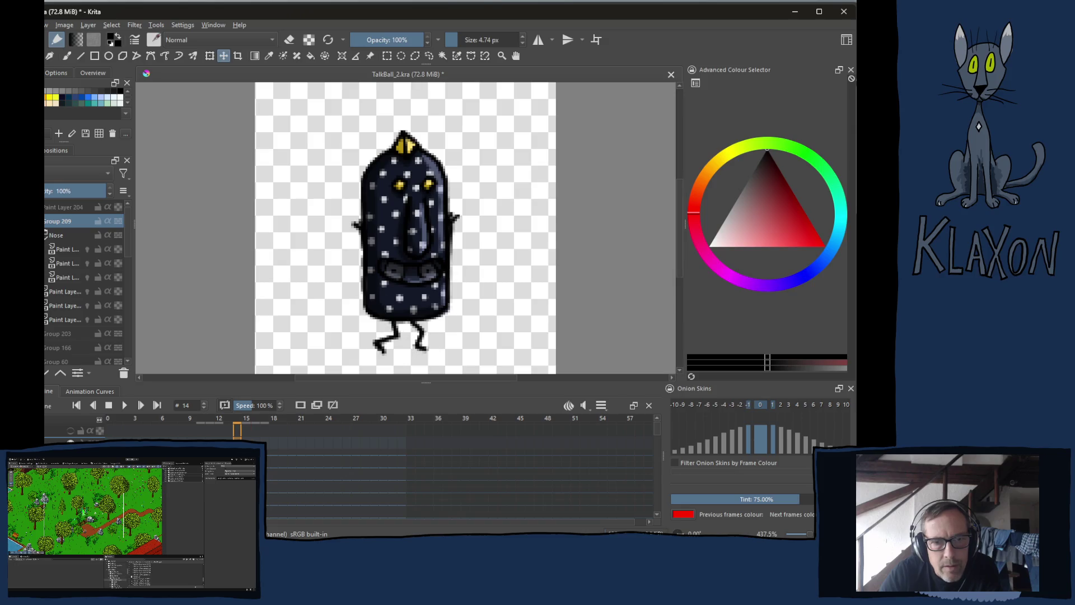
key("Left")
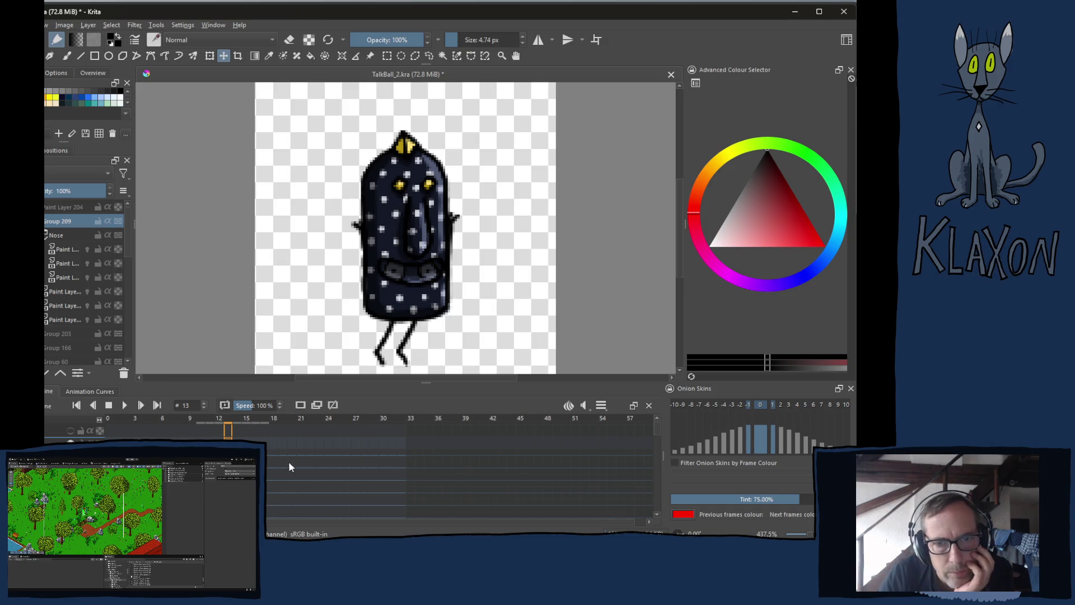
left_click(276, 477)
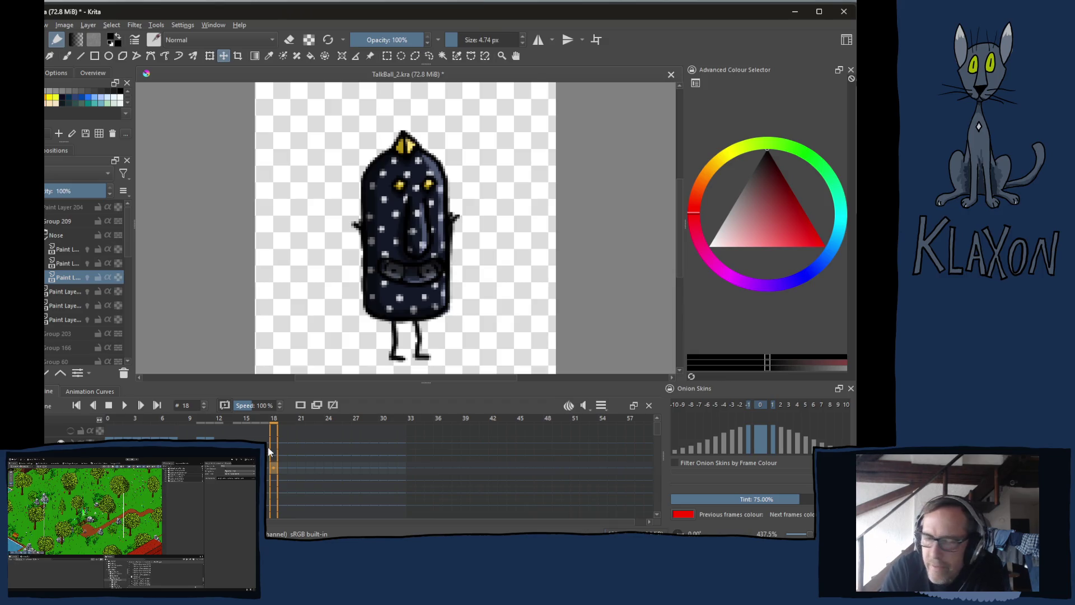
- Return to frame 11 on the first paint layer and compare it with frame 10
left_click(209, 486)
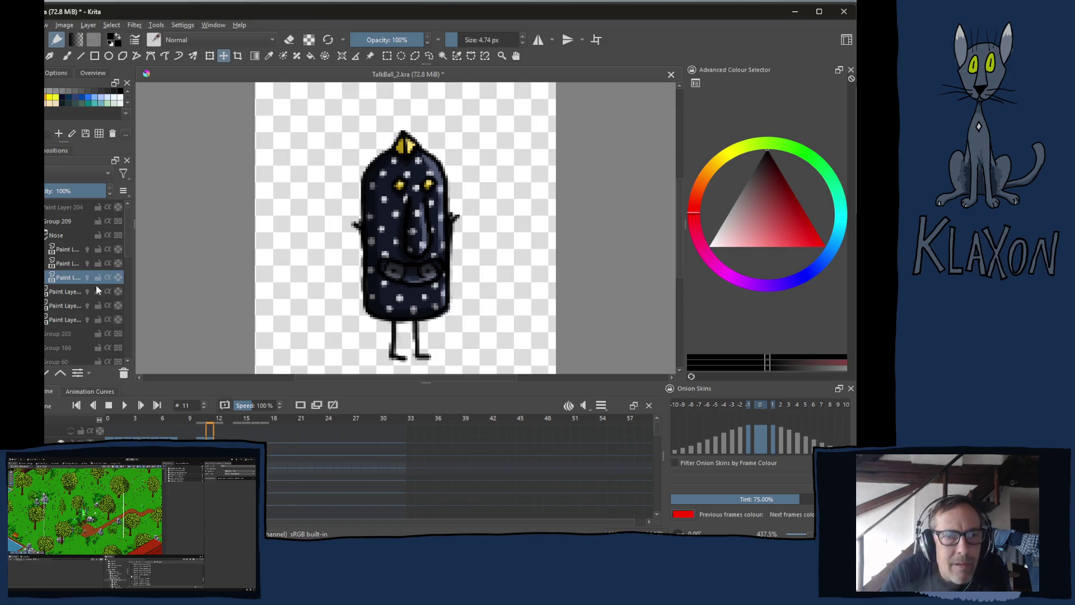
left_click(64, 249)
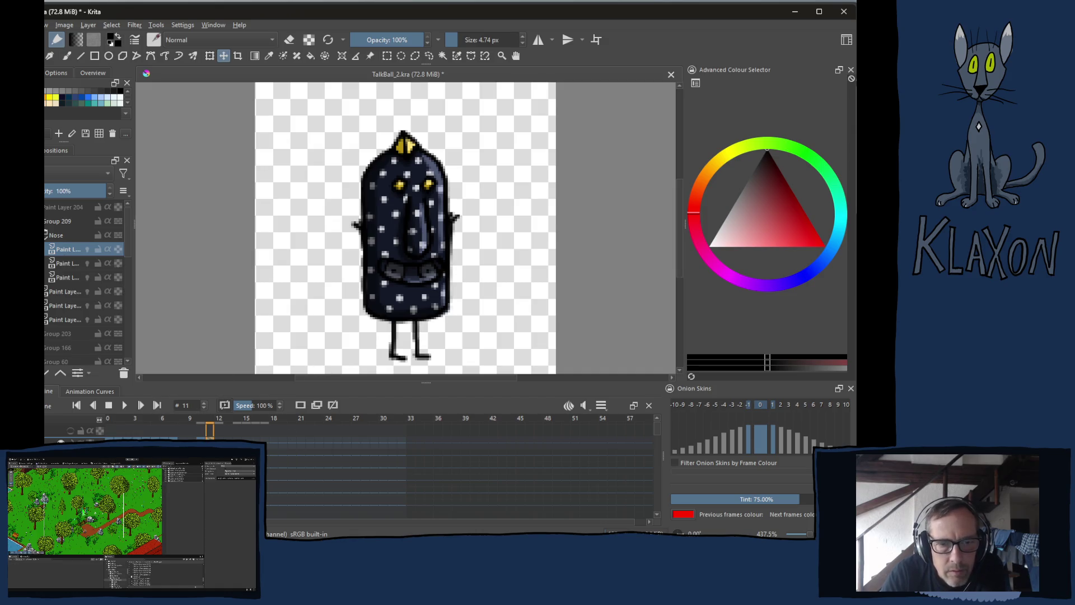
key("Left")
key("Right")
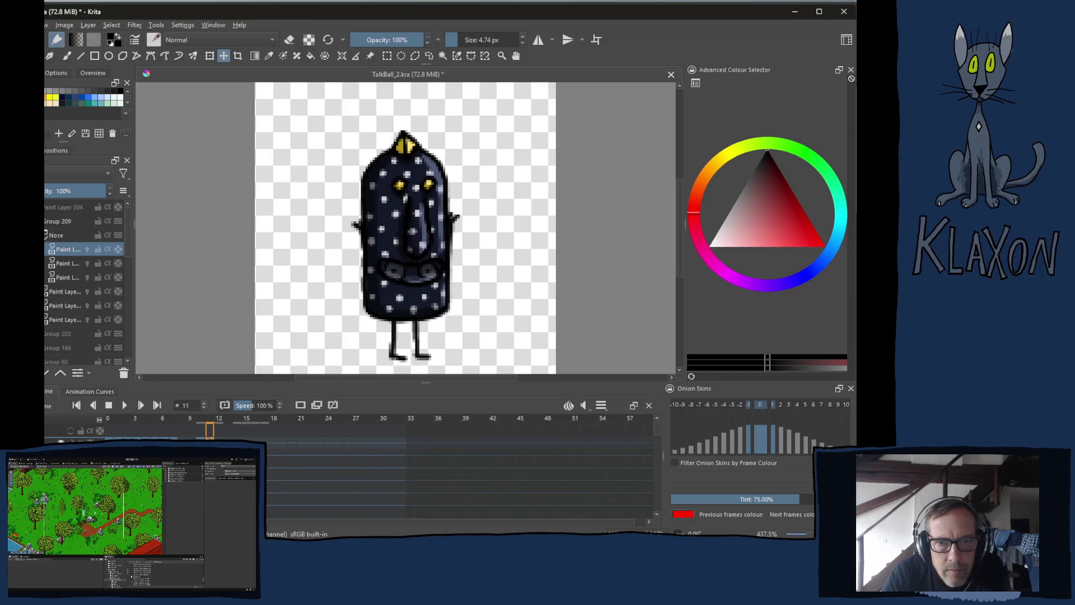
- Flip repeatedly between frames 10 and 11 to compare the arm poses
key("Left")
key("Right")
key("Left")
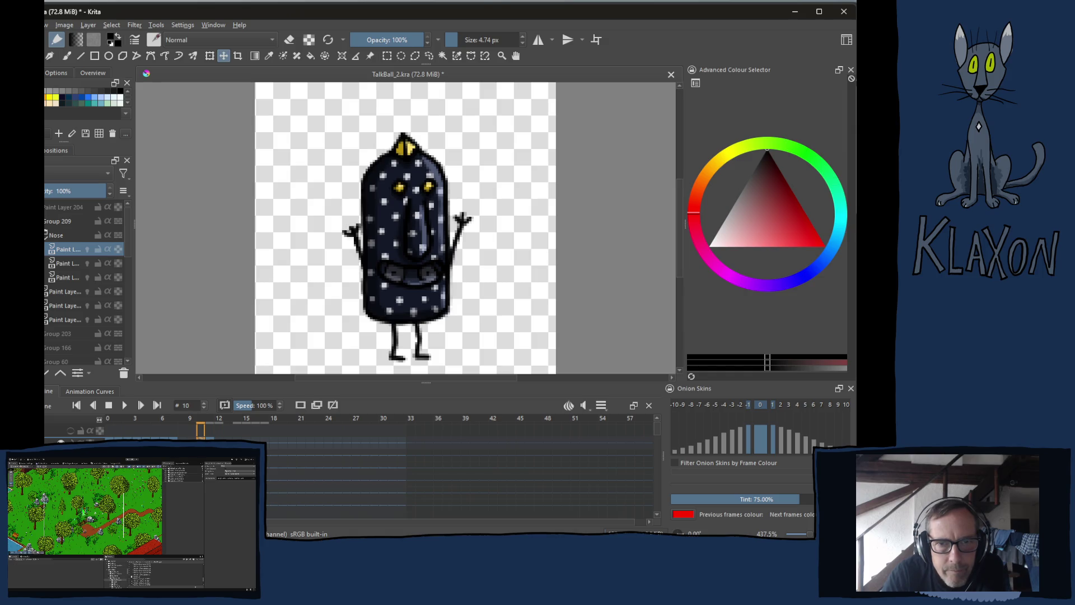
key("Right")
key("Left")
key("Right")
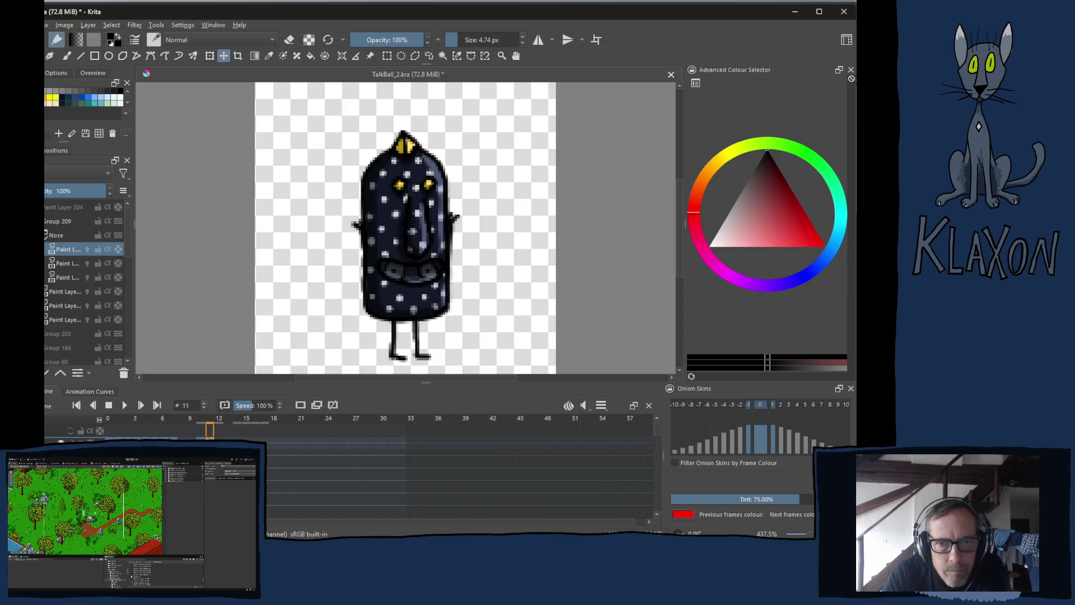
key("Left")
key("Right")
key("Left")
key("Right")
key("Left")
key("Right")
key("Left")
key("Right")
key("Left")
key("Right")
key("Left")
key("Right")
key("Left")
key("Right")
key("Right")
key("Right")
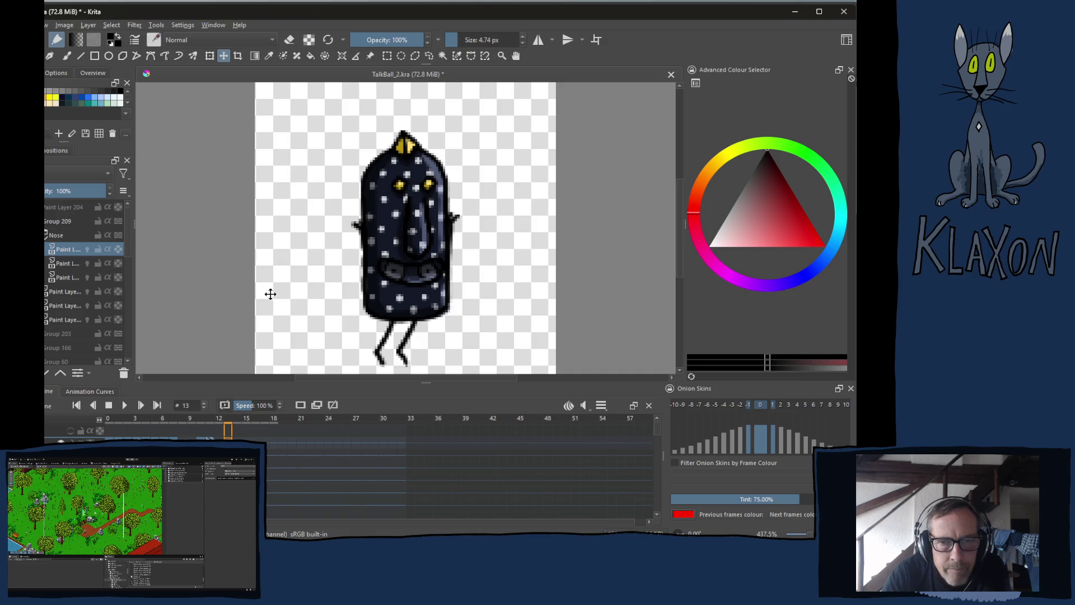
left_click(58, 234)
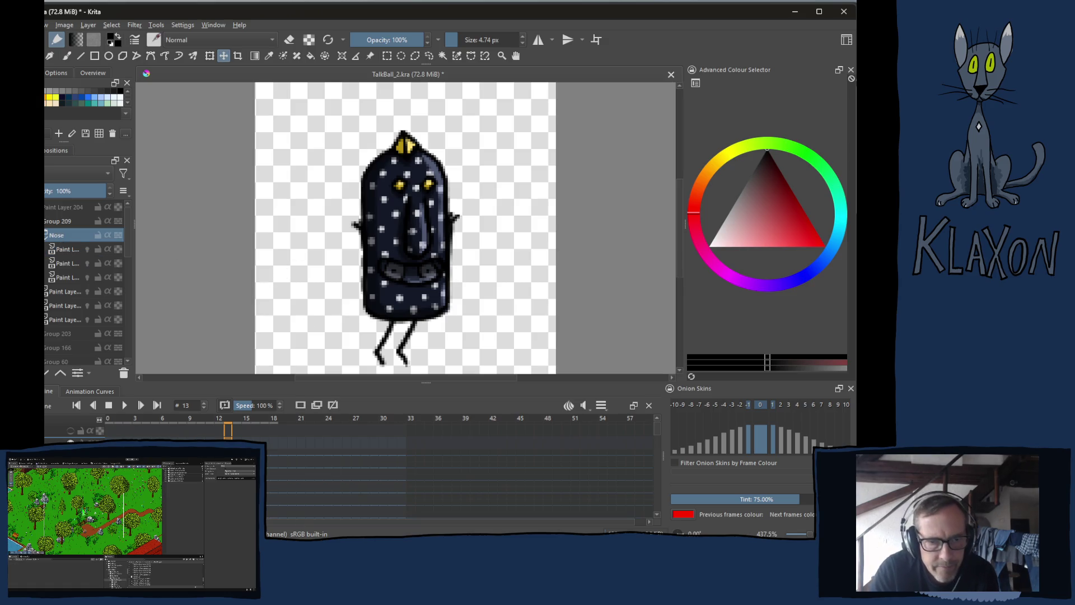
- Copy the Nose layer's frame 11 keyframe and paste it onto frame 13
key("Right")
key("Left")
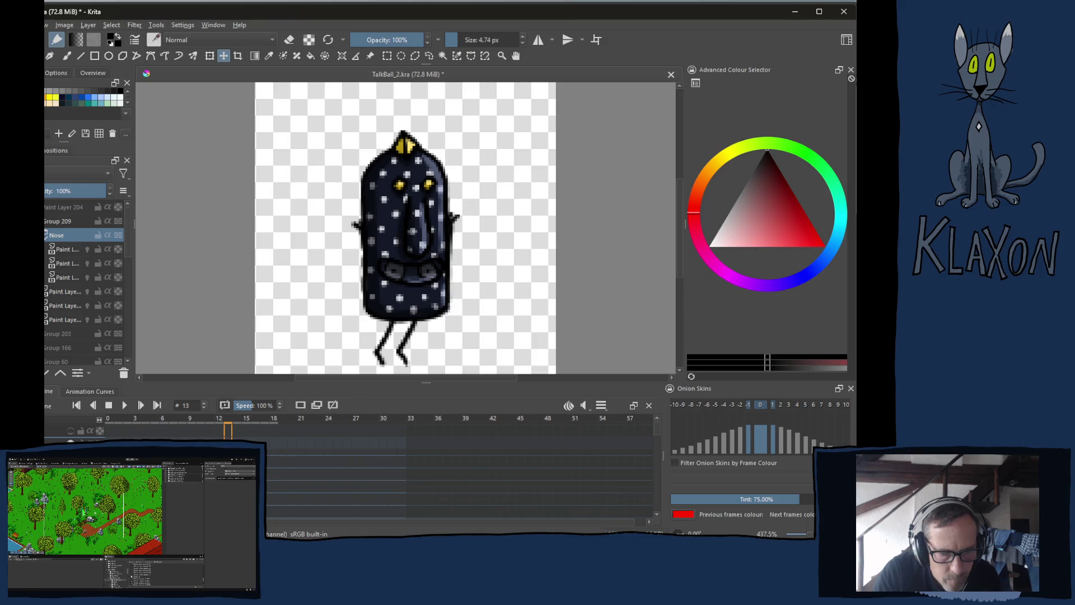
key("Left")
key("Left")
key("Left")
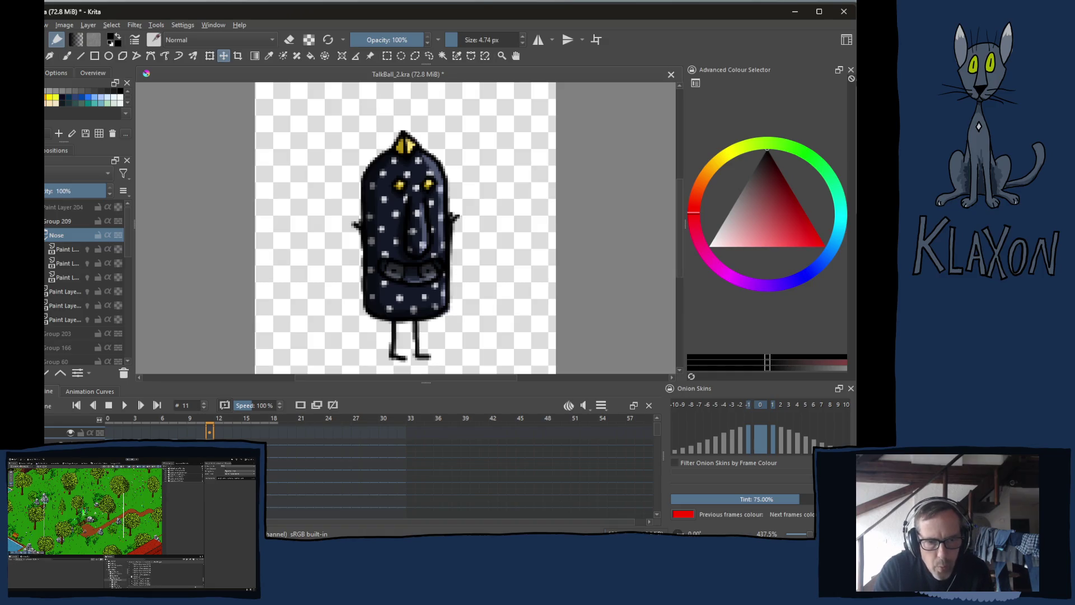
right_click(209, 433)
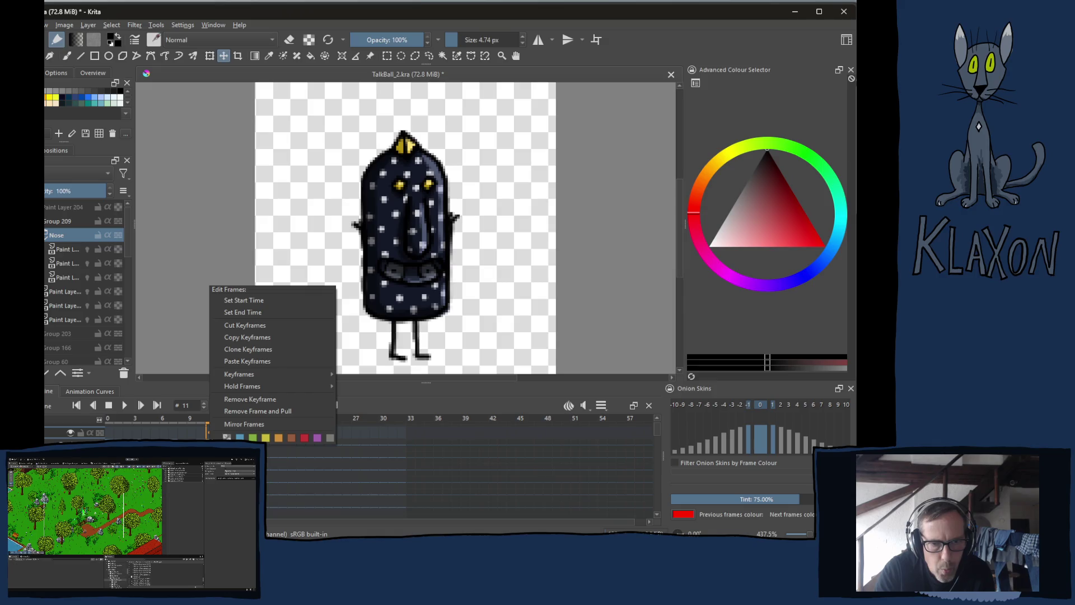
left_click(253, 337)
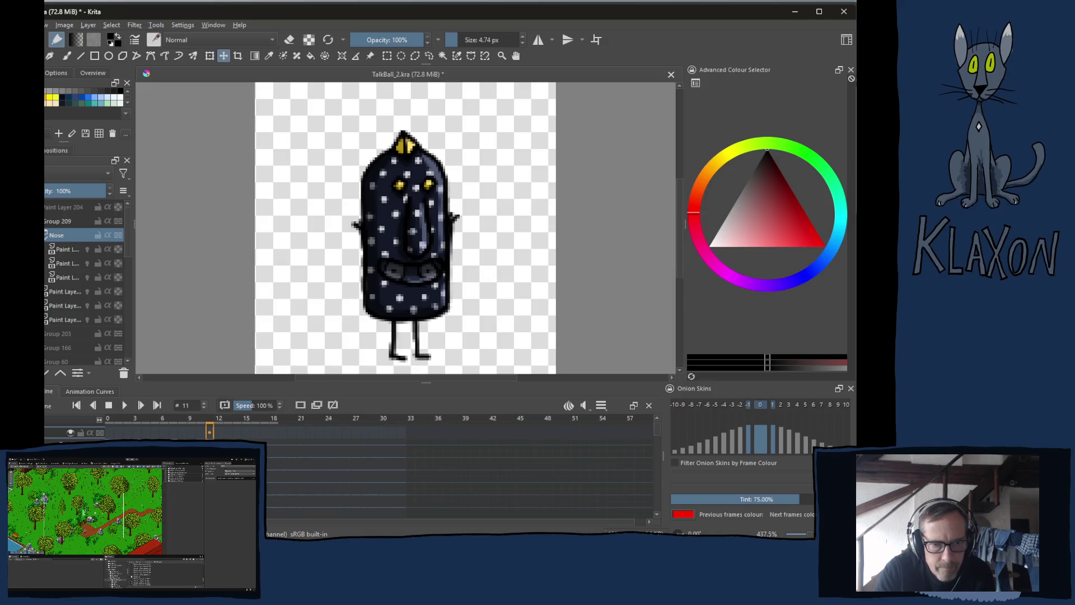
left_click(228, 432)
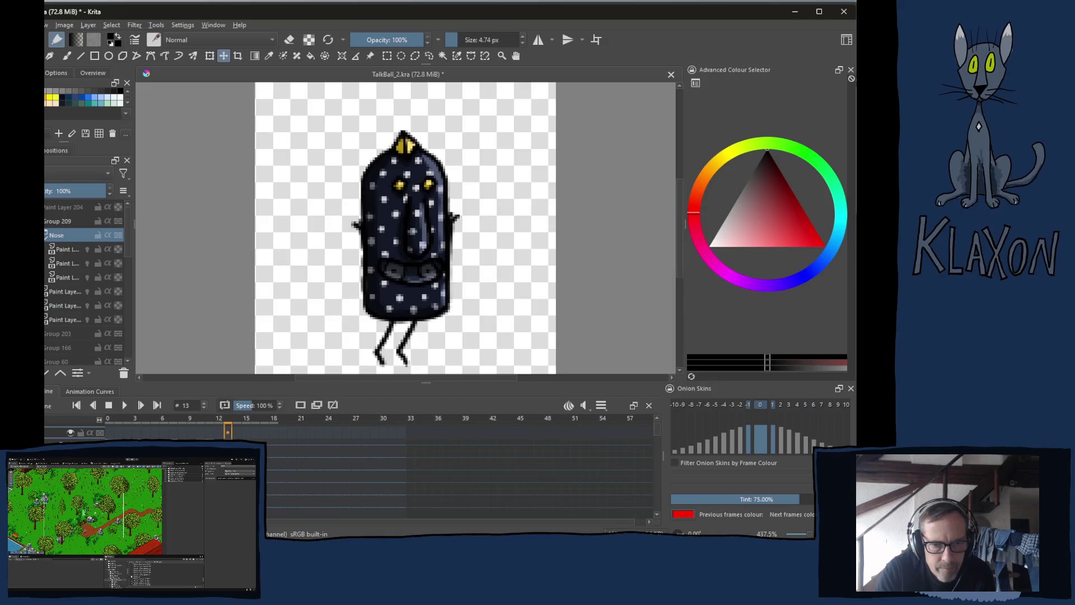
right_click(229, 432)
mouse_move(260, 381)
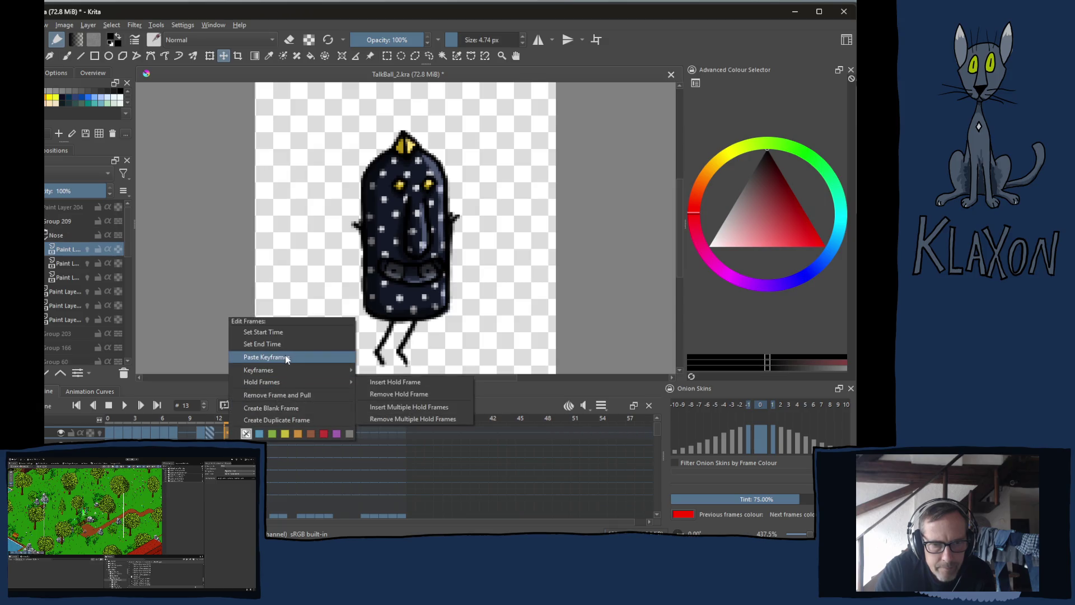
left_click(286, 357)
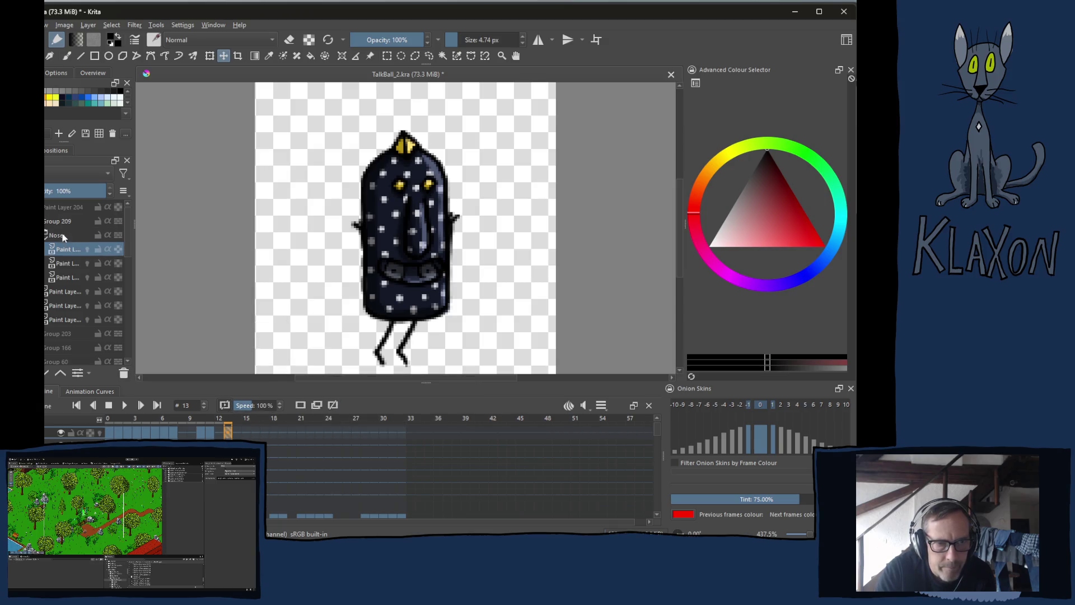
left_click(84, 235)
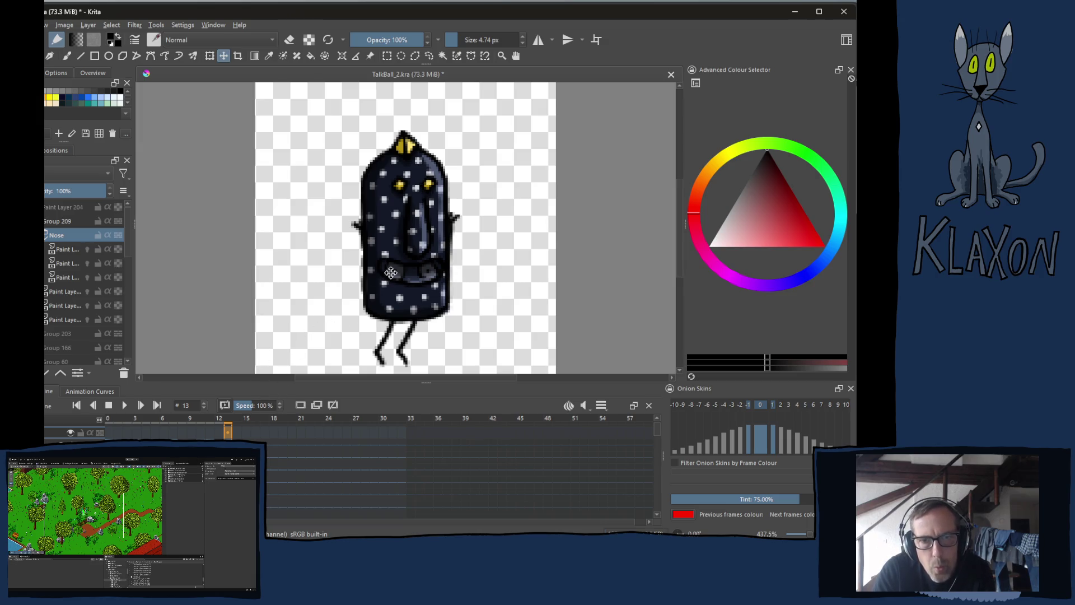
- Rotate the nose on frame 13 so it leans diagonally left, and apply it
key("ctrl+t")
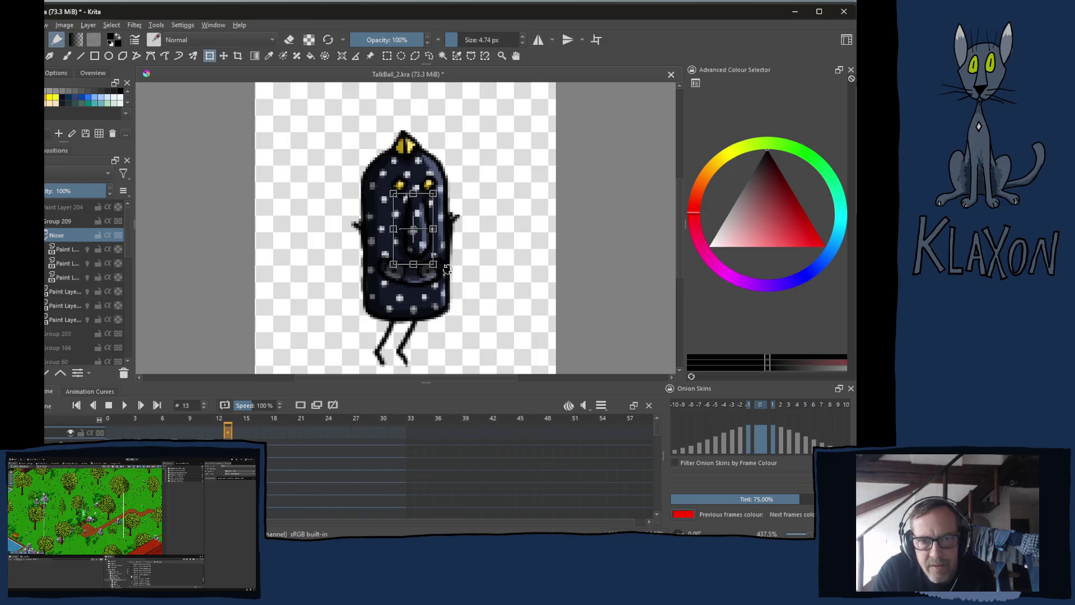
key("Return")
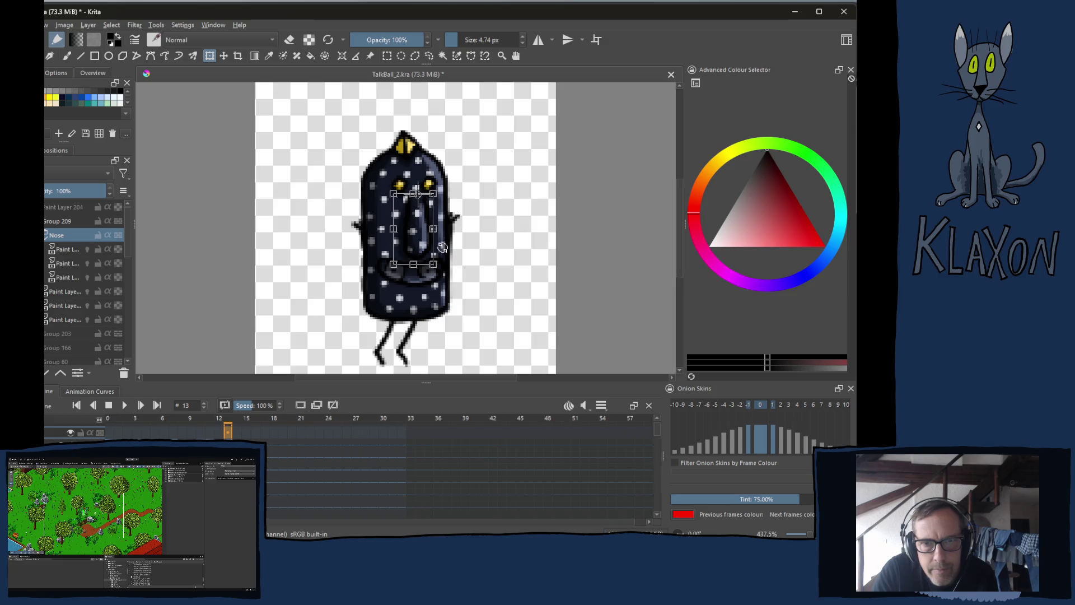
left_click_drag(432, 272, 400, 267)
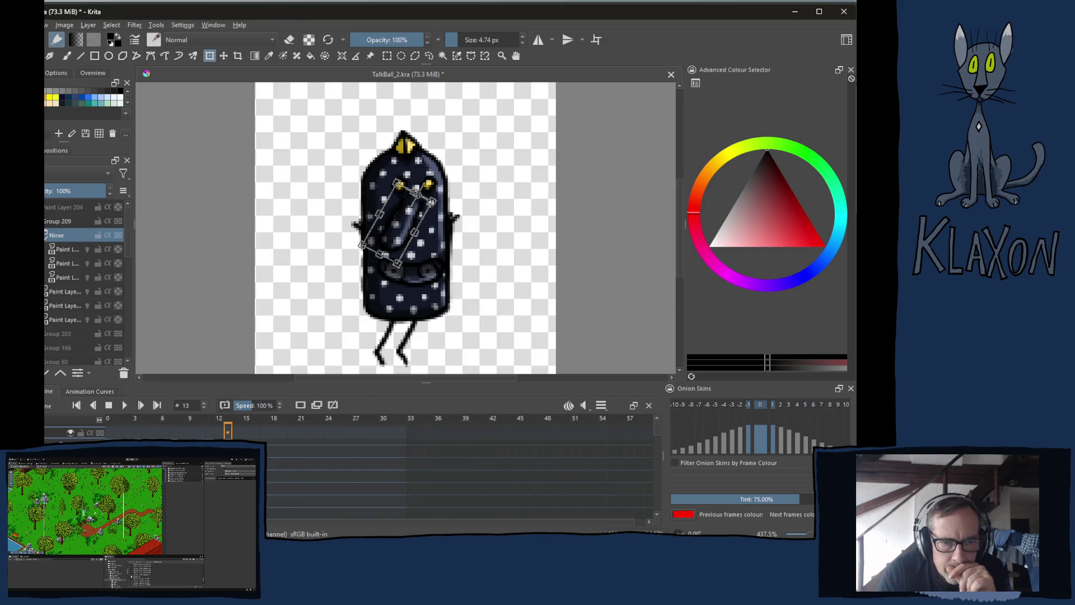
key("space")
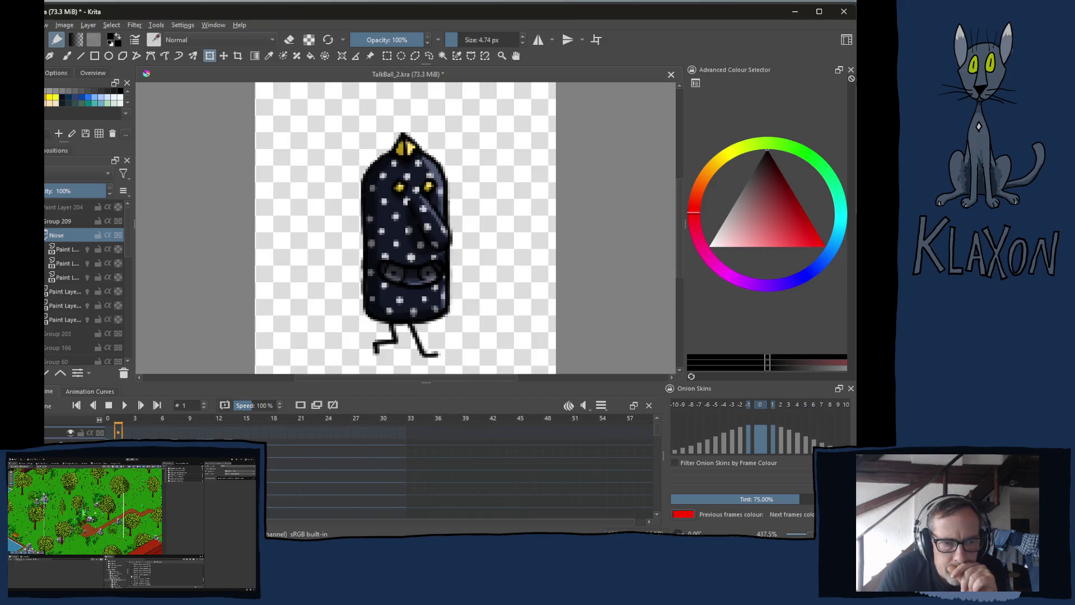
- Step through the keyframes to frame 6, then back to frame 5's diagonal nose
key("space")
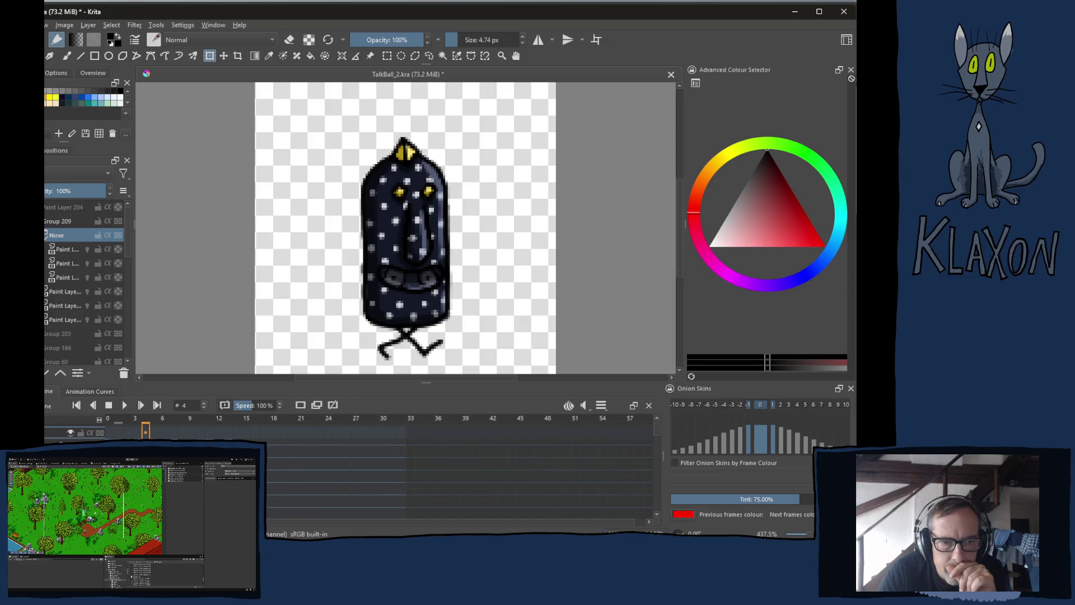
key("period")
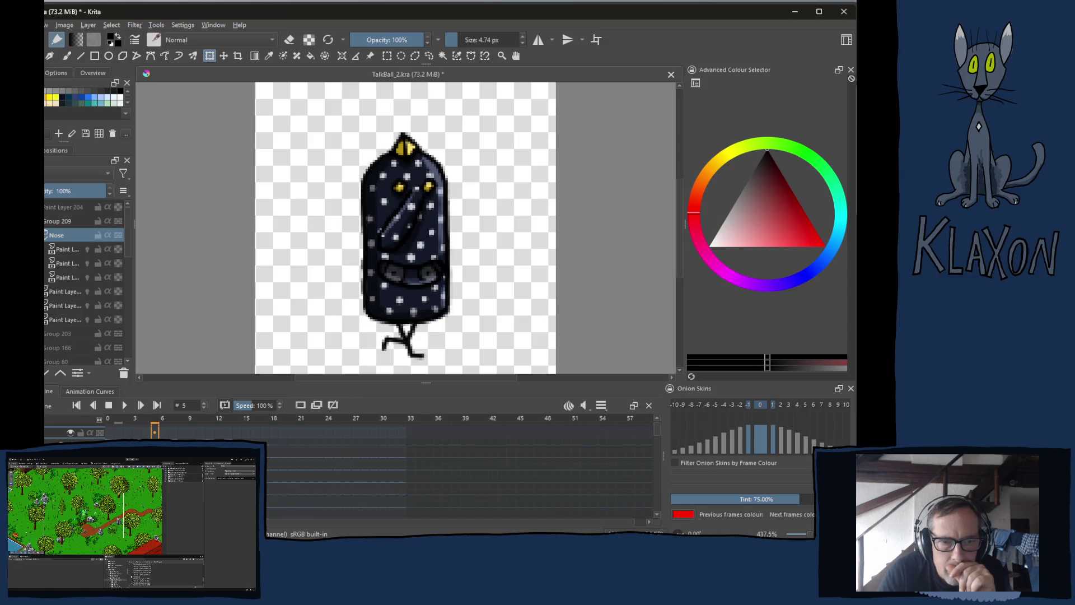
key("period")
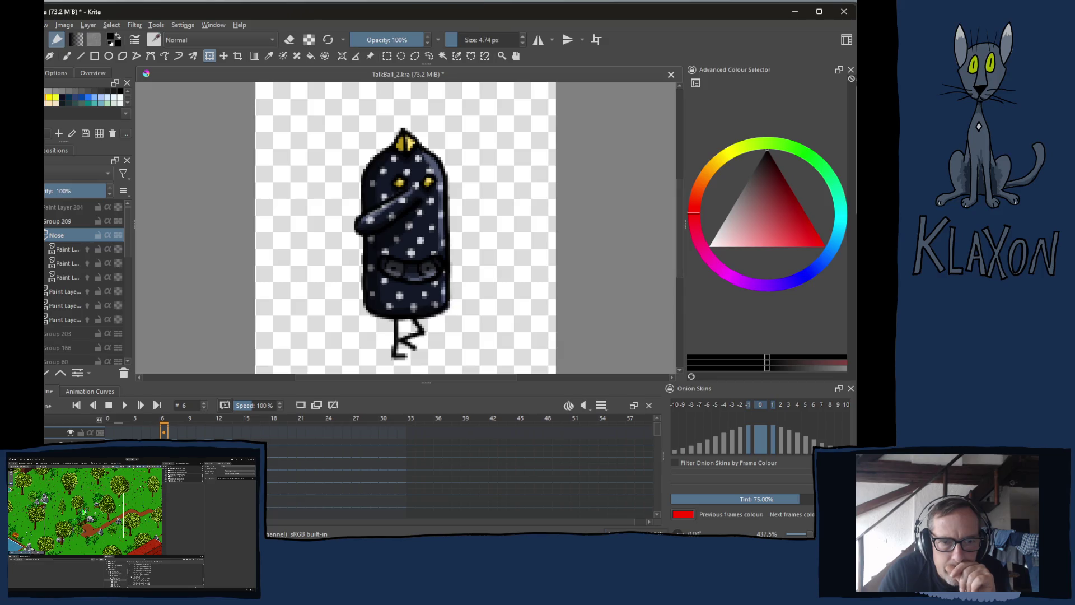
key("comma")
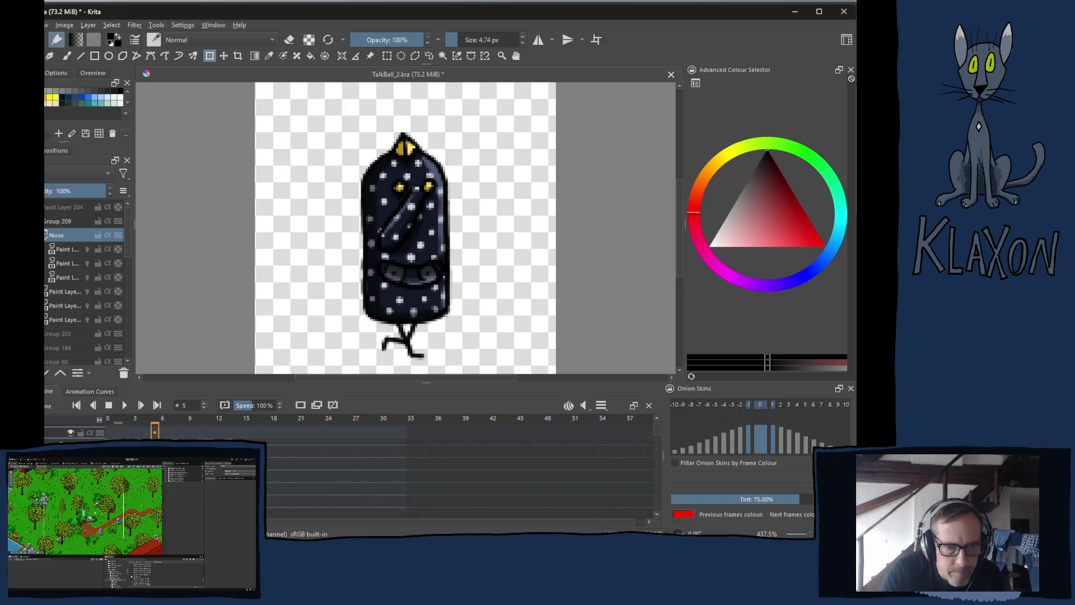
right_click(156, 432)
- Copy the Nose layer's frame 5 keyframe and paste it onto frame 13
left_click(218, 362)
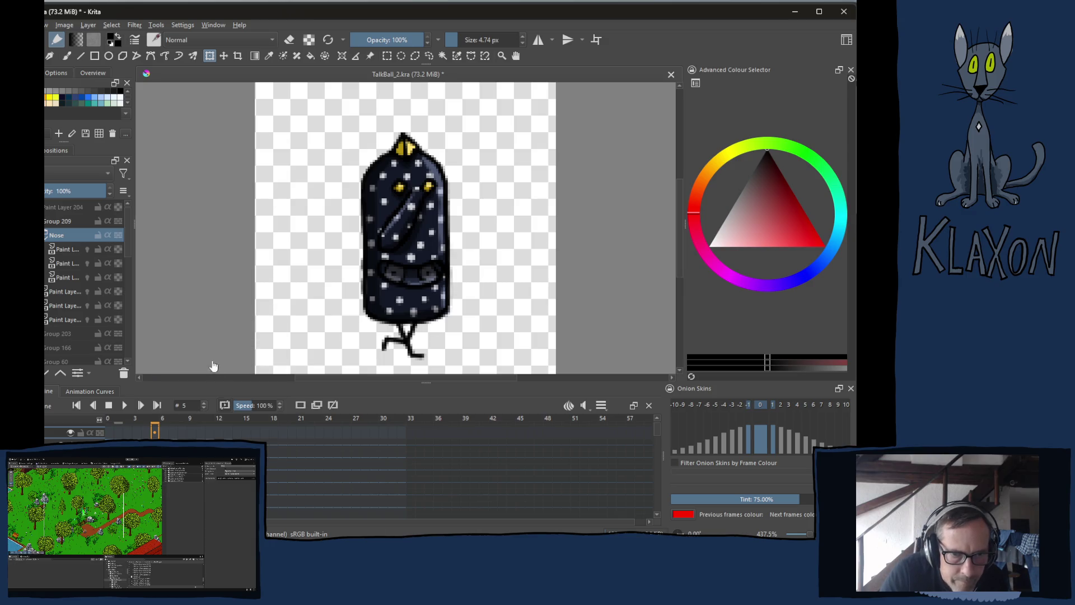
left_click(228, 432)
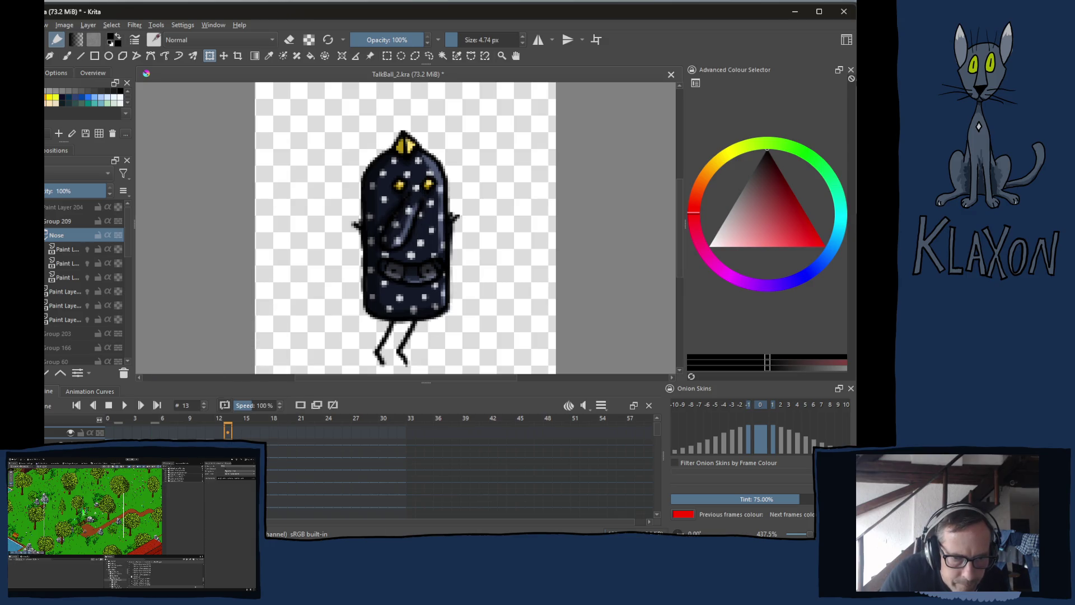
right_click(228, 432)
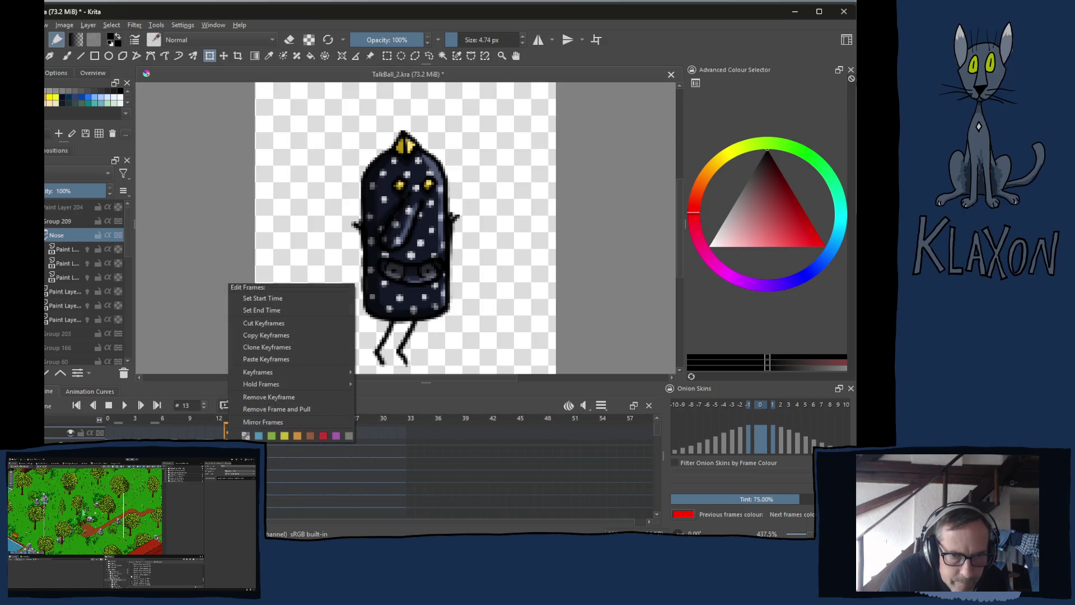
left_click(272, 361)
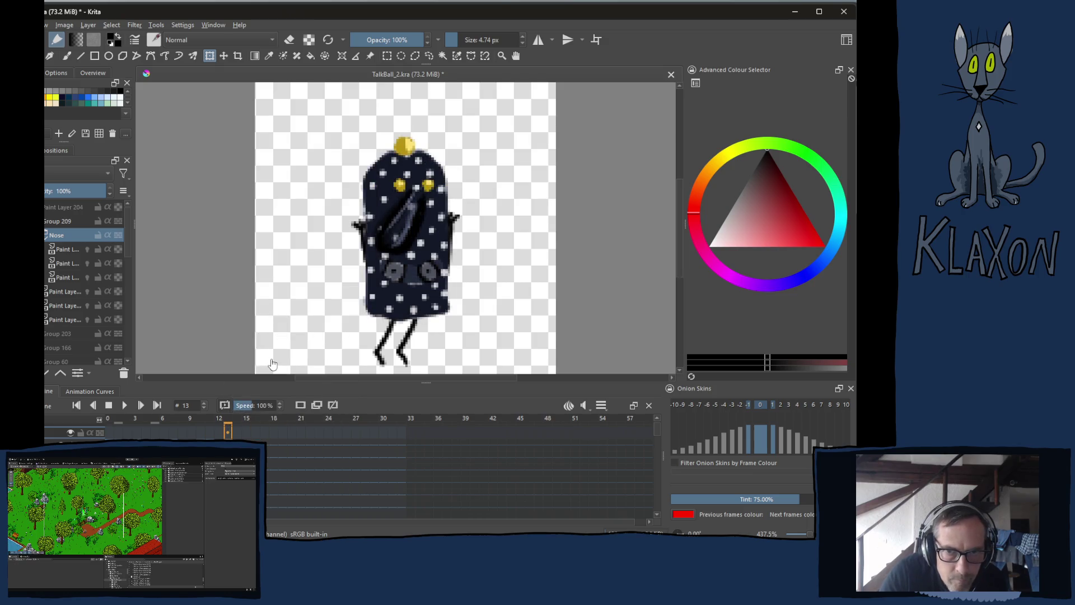
- Check the legs around frames 17–19, then return through frame 13 to frame 5
left_click(286, 472)
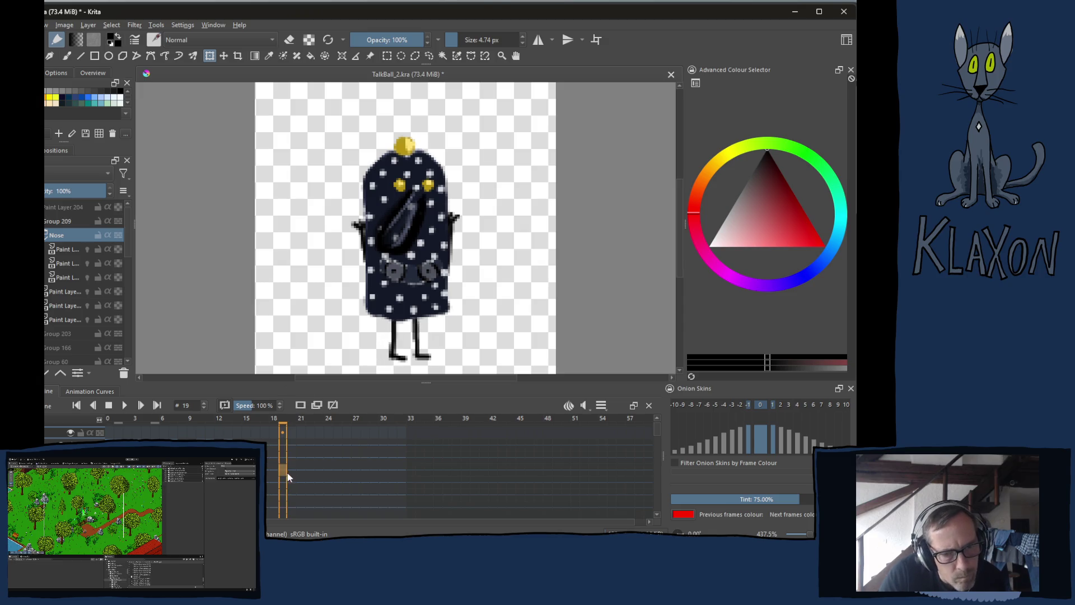
key("Left")
key("Left")
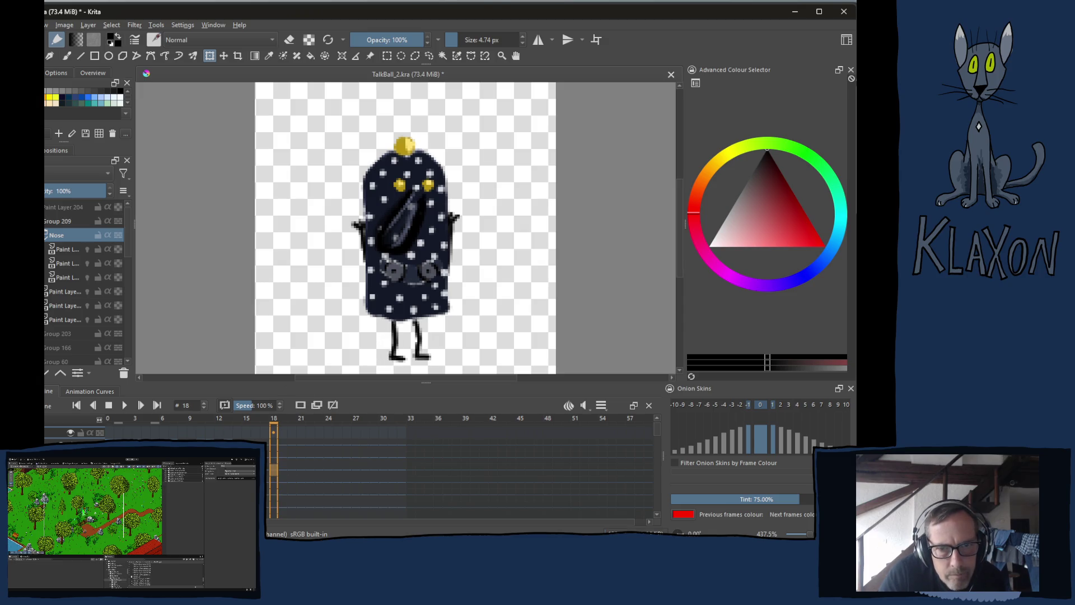
key("Right")
key("Right")
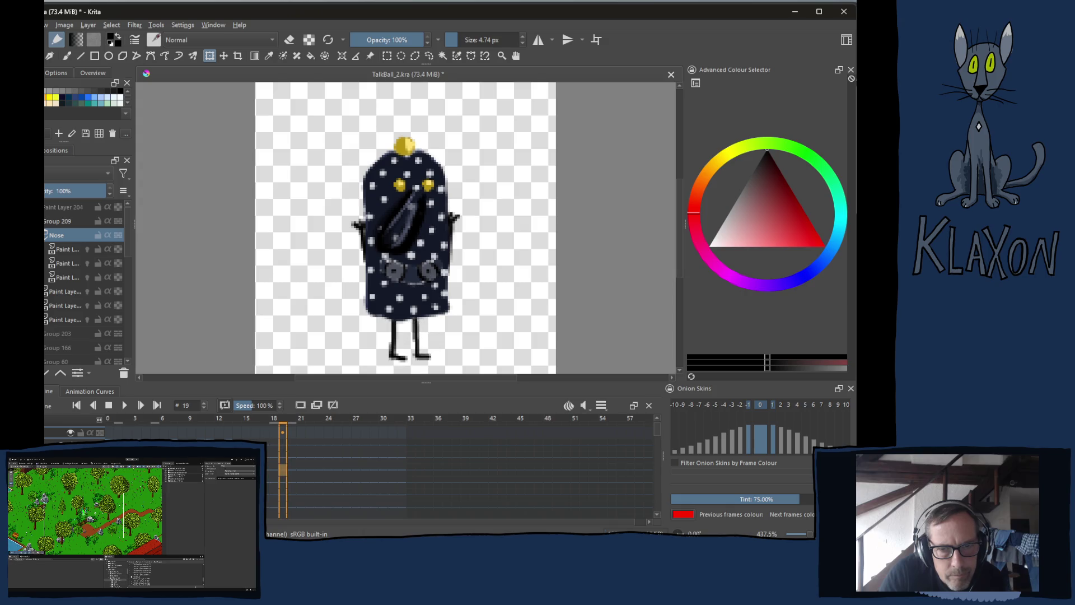
key("Left")
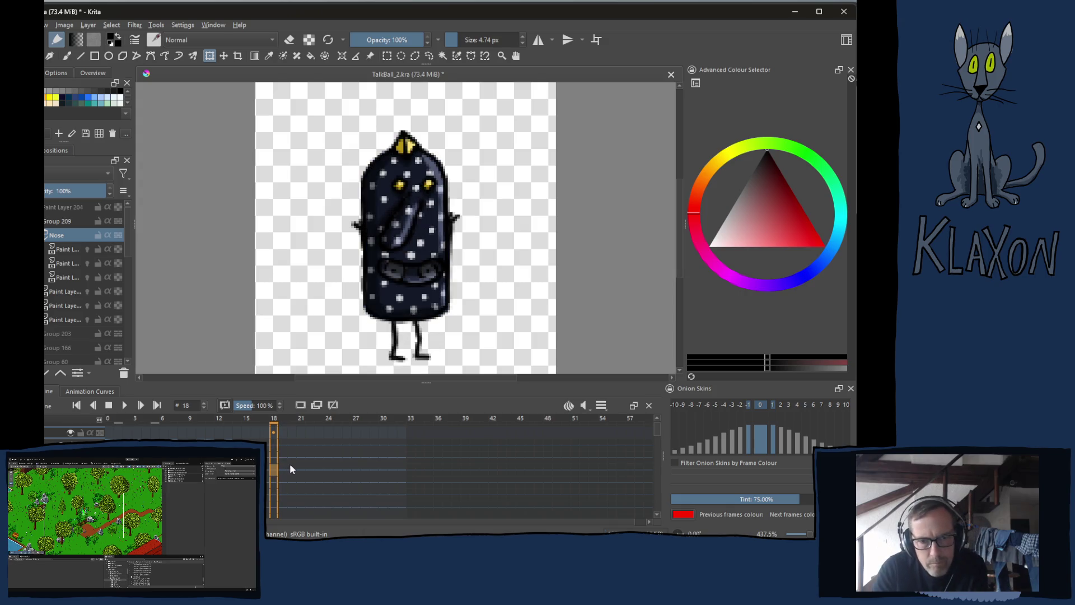
key("Left")
key("Left")
key("Left")
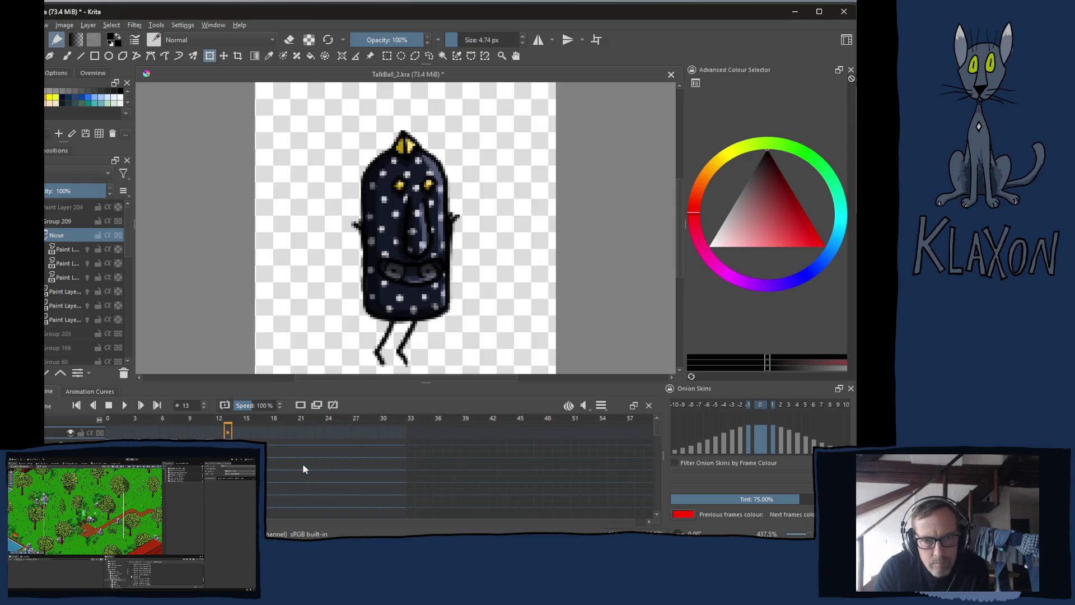
key("Left")
key("Left")
key("Left")
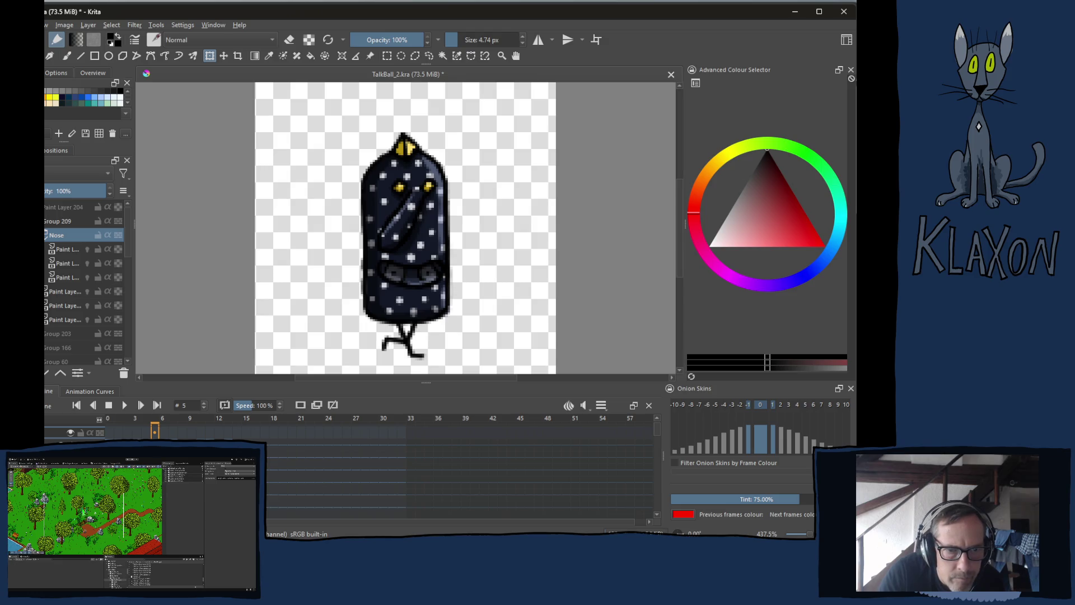
left_click(67, 248)
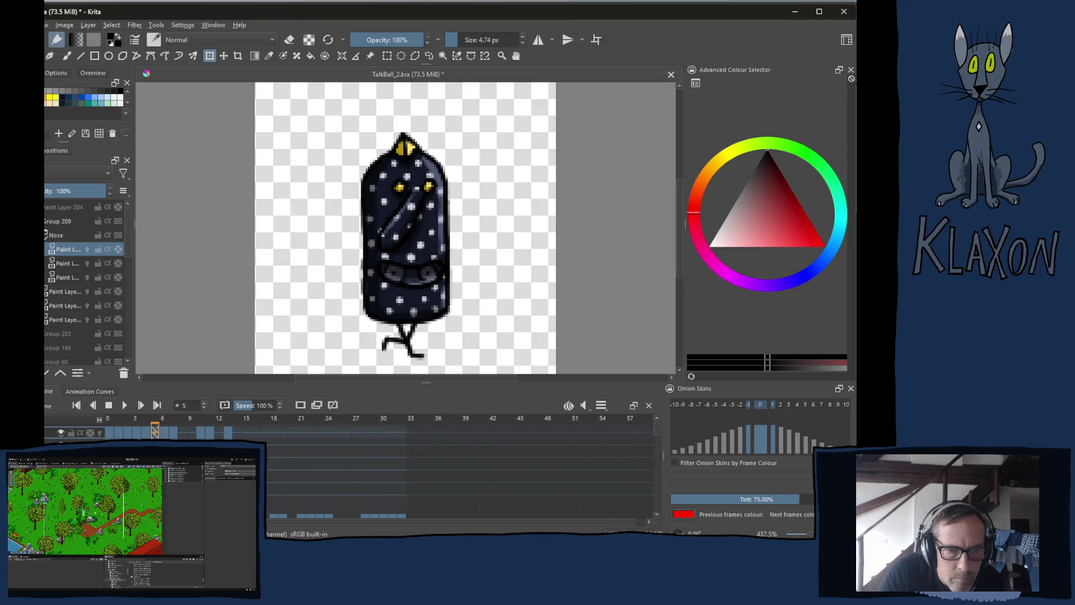
- Copy the frame 5 keyframe and paste it onto frame 13
left_click(155, 432)
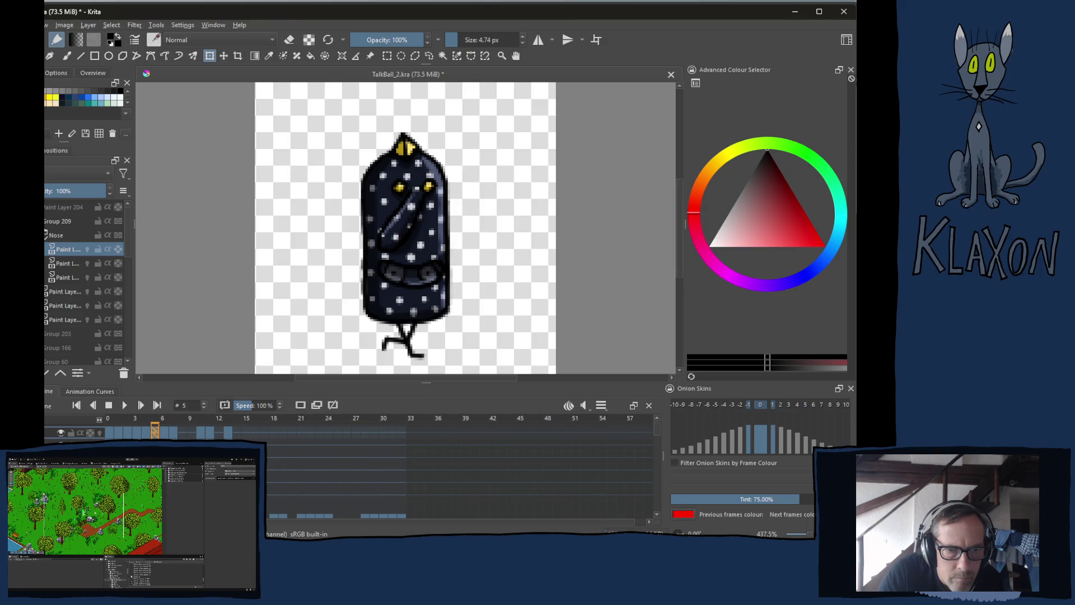
right_click(156, 433)
left_click(196, 335)
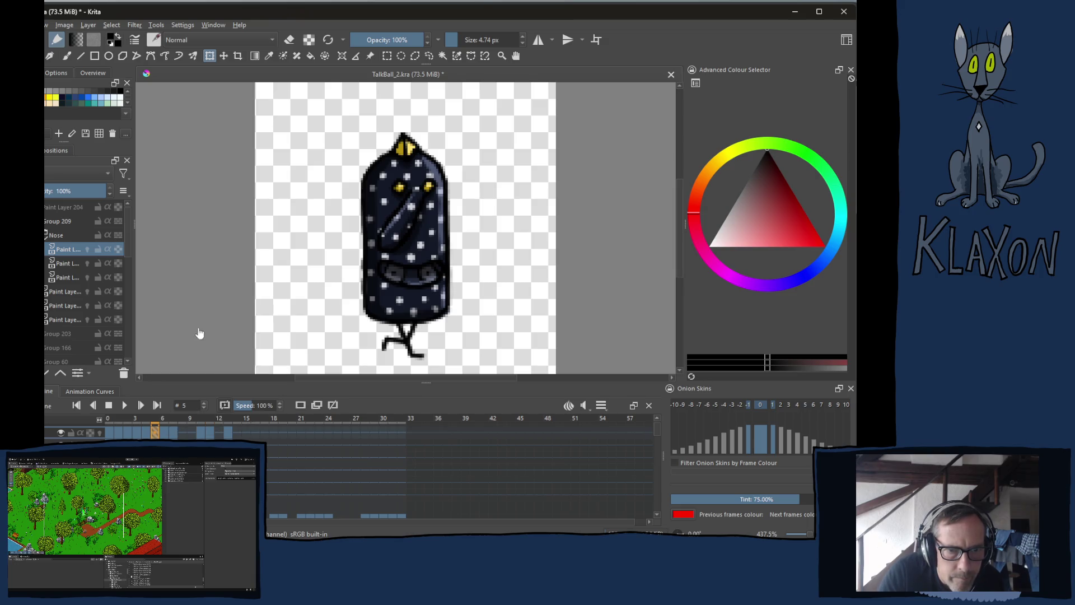
left_click(228, 434)
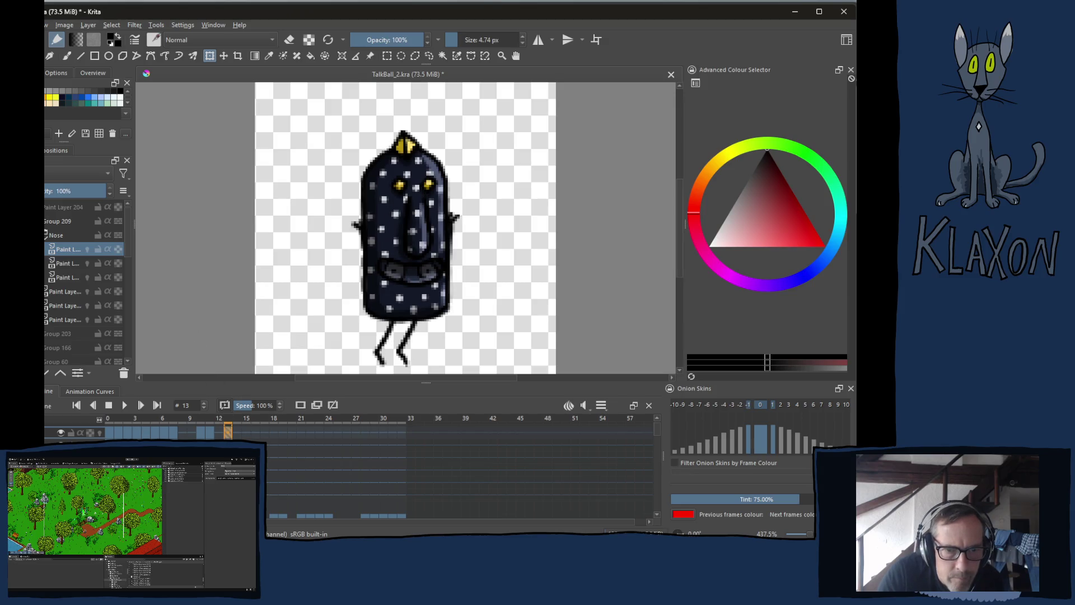
right_click(230, 434)
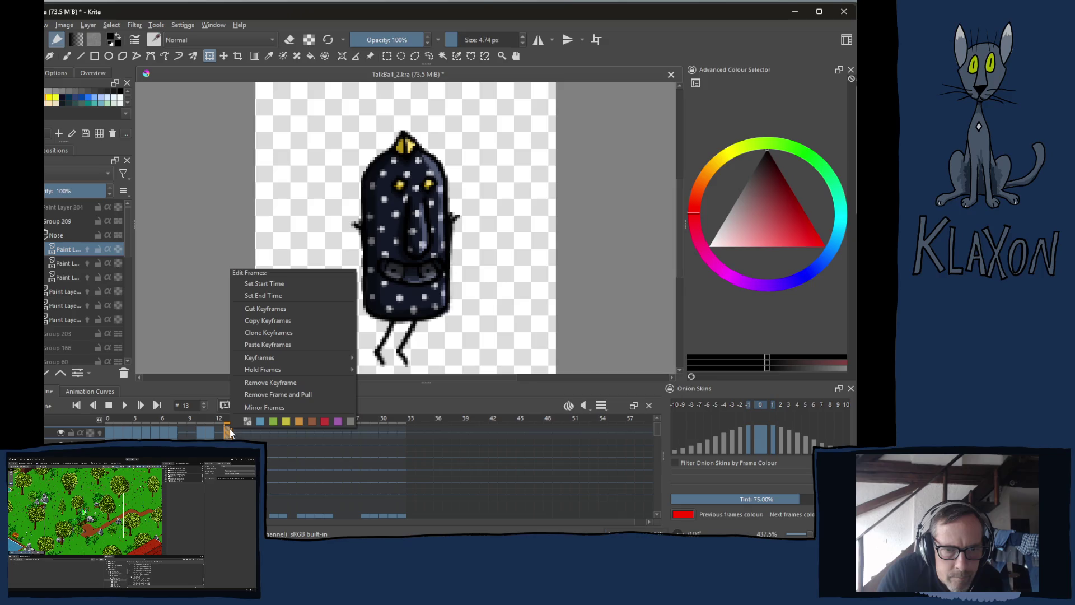
left_click(278, 344)
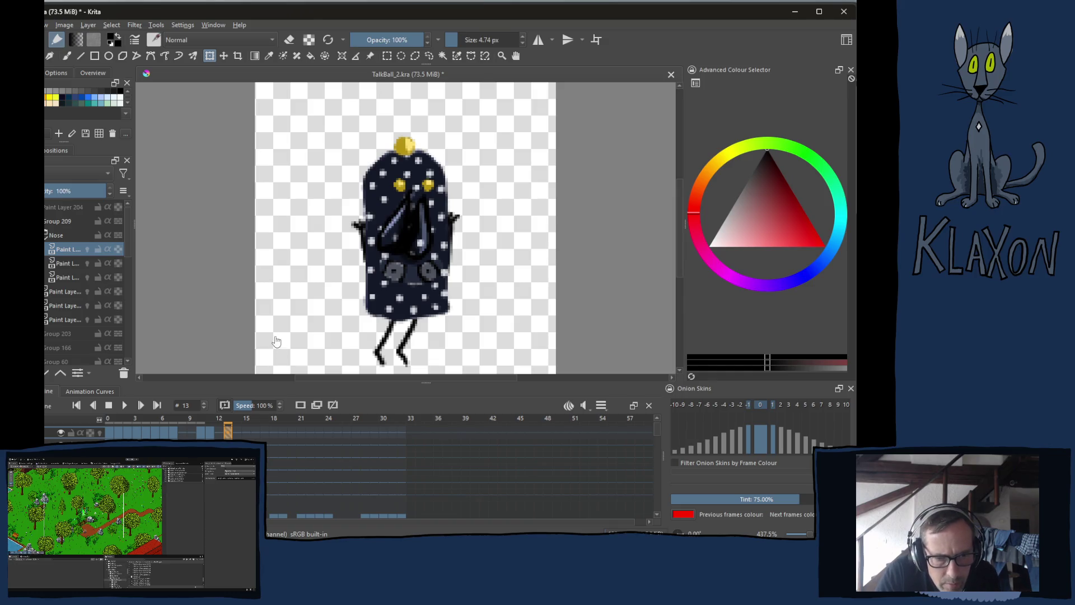
- Compare the poses at frames 12 and 13, then clear the ghosted overlay from the character
left_click(219, 431)
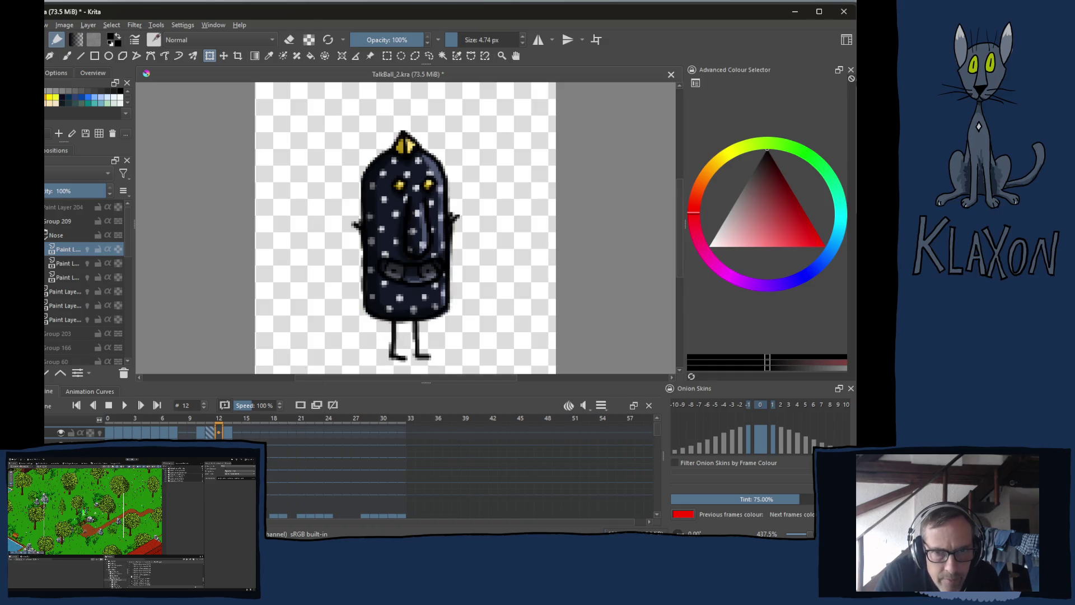
left_click(228, 432)
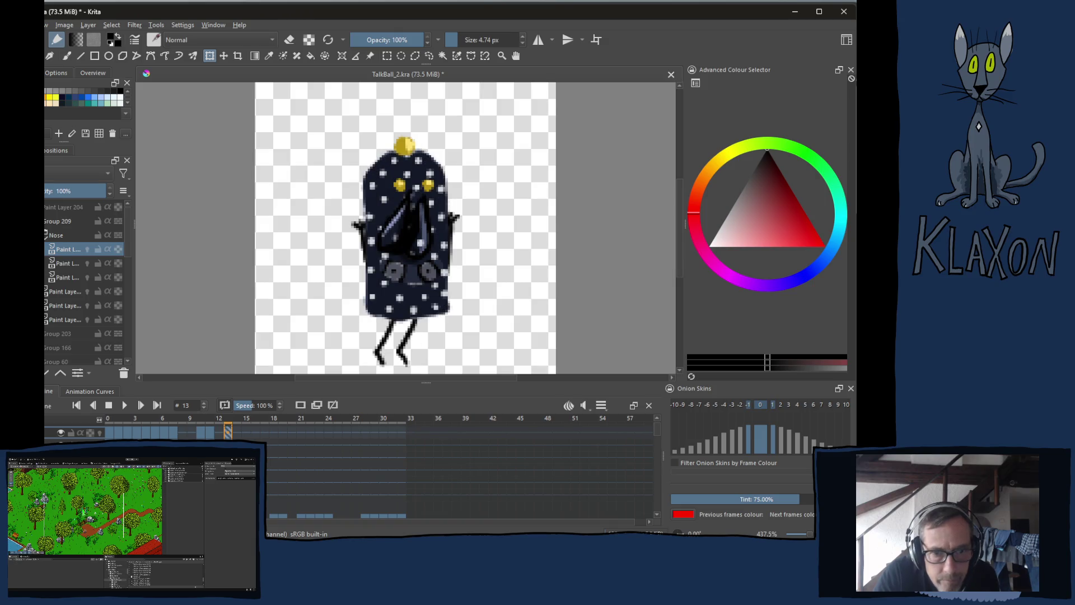
key("Left")
key("Right")
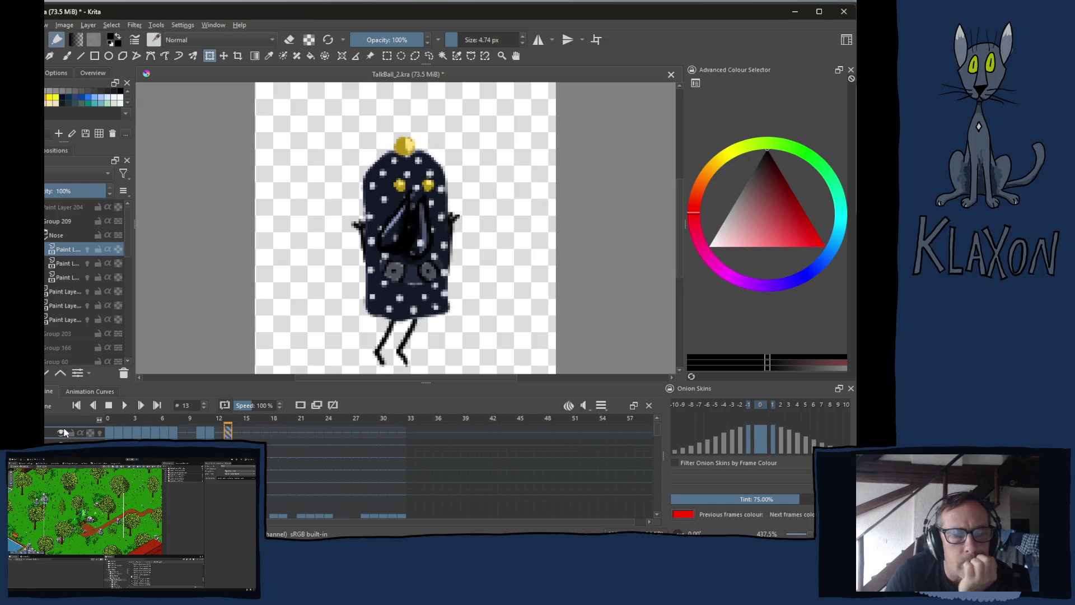
left_click(65, 432)
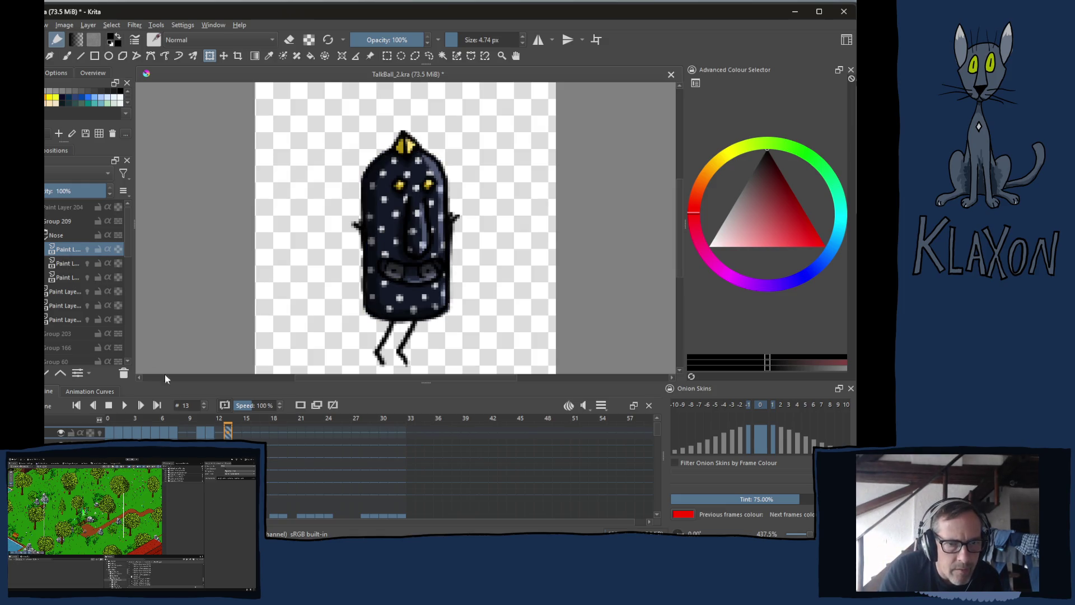
- Recopy the frame 5 nose keyframe and paste it at frame 13, then preview frame 14
left_click(156, 433)
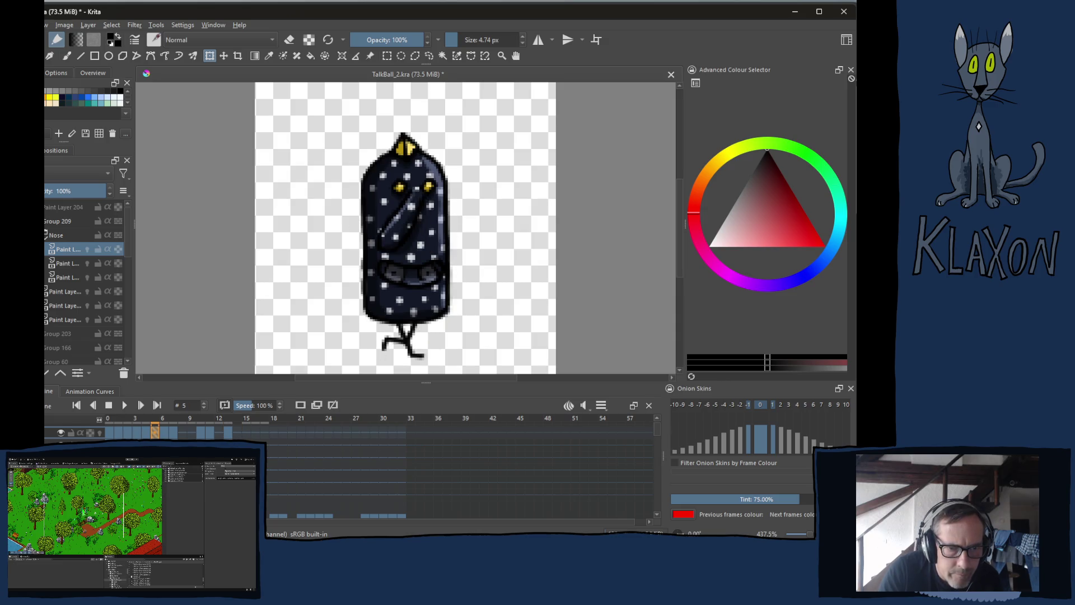
right_click(155, 434)
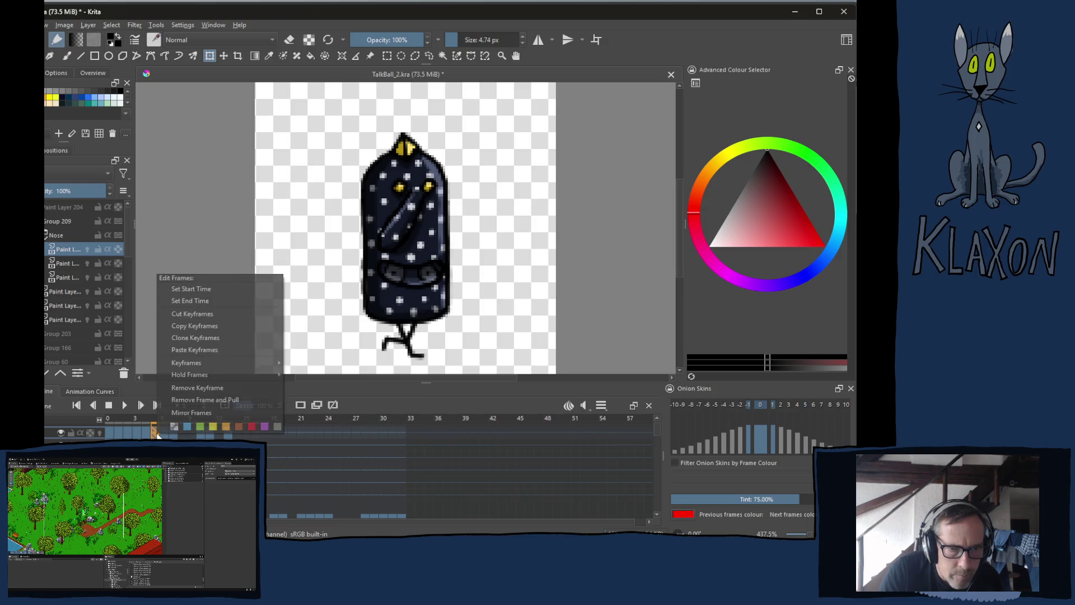
left_click(202, 326)
left_click(228, 429)
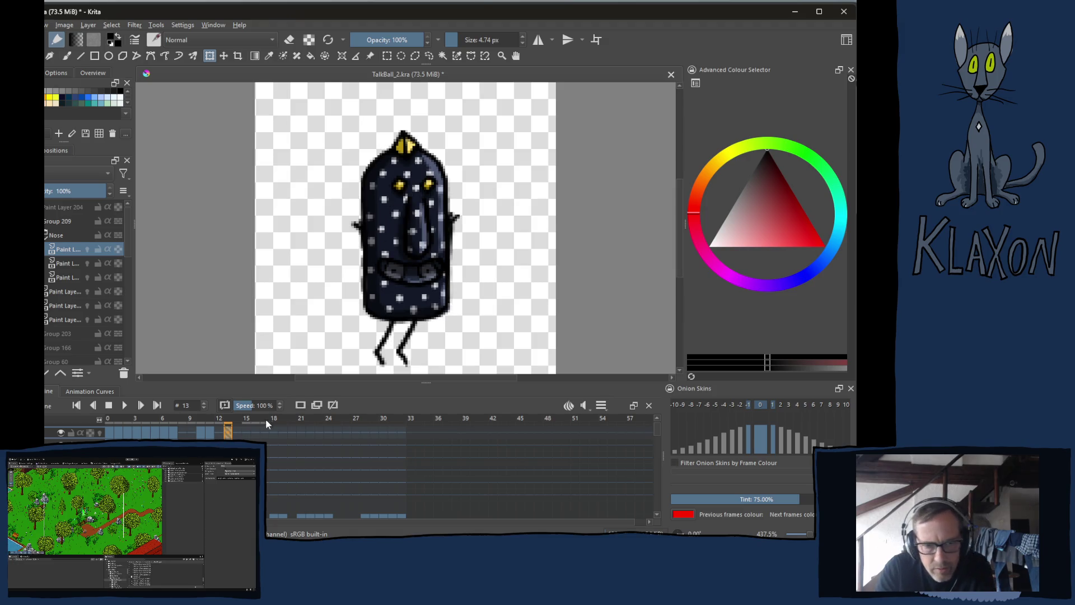
left_click(333, 406)
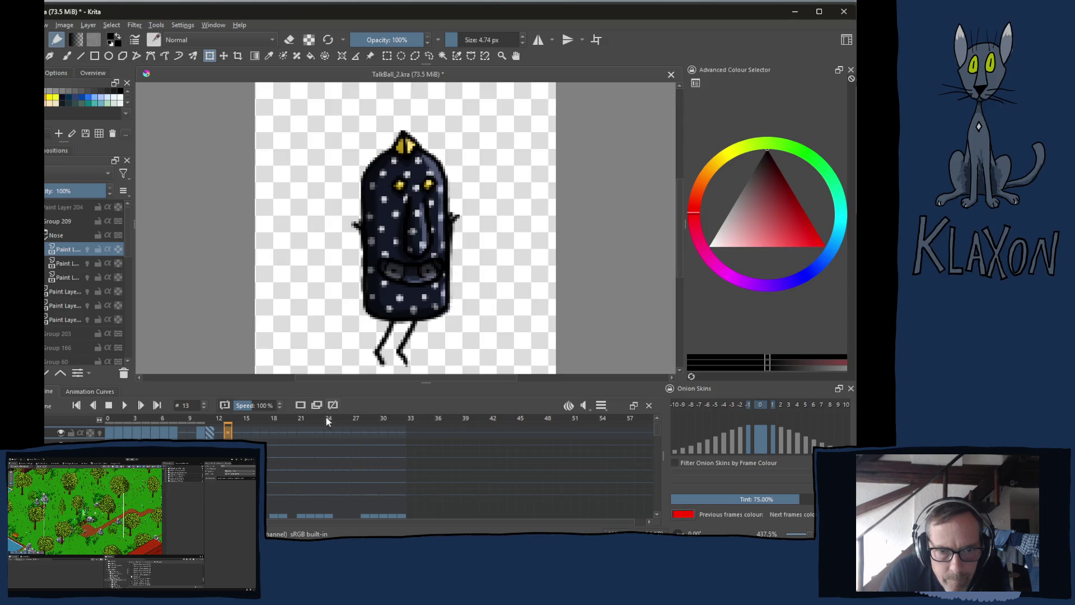
left_click(274, 432)
right_click(230, 436)
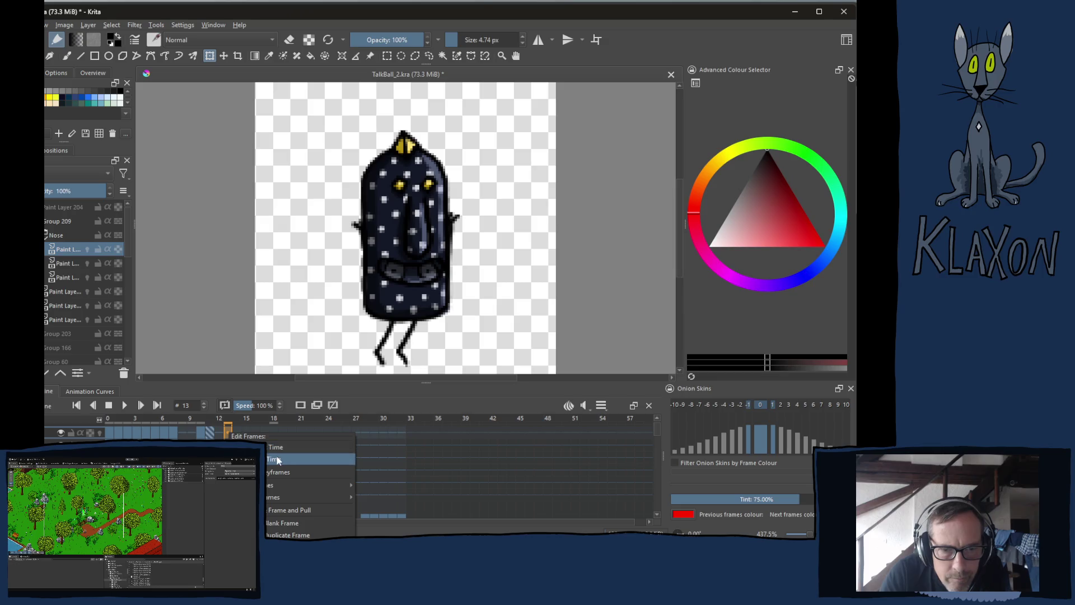
left_click(275, 474)
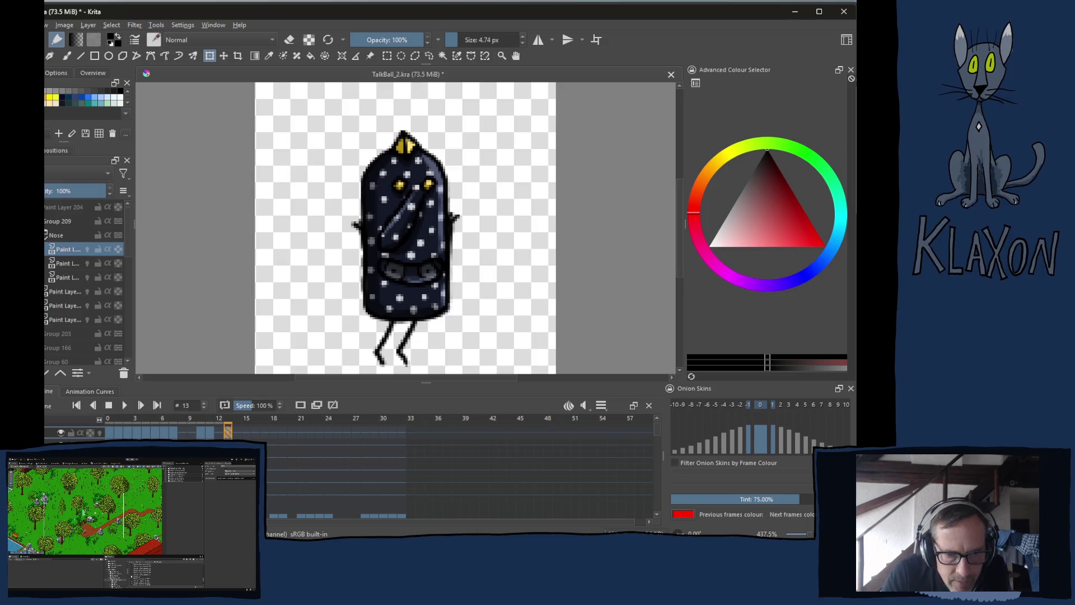
left_click(237, 432)
- Copy the frame 13 leg keyframe and paste it onto frames 14 and 15
left_click(228, 432)
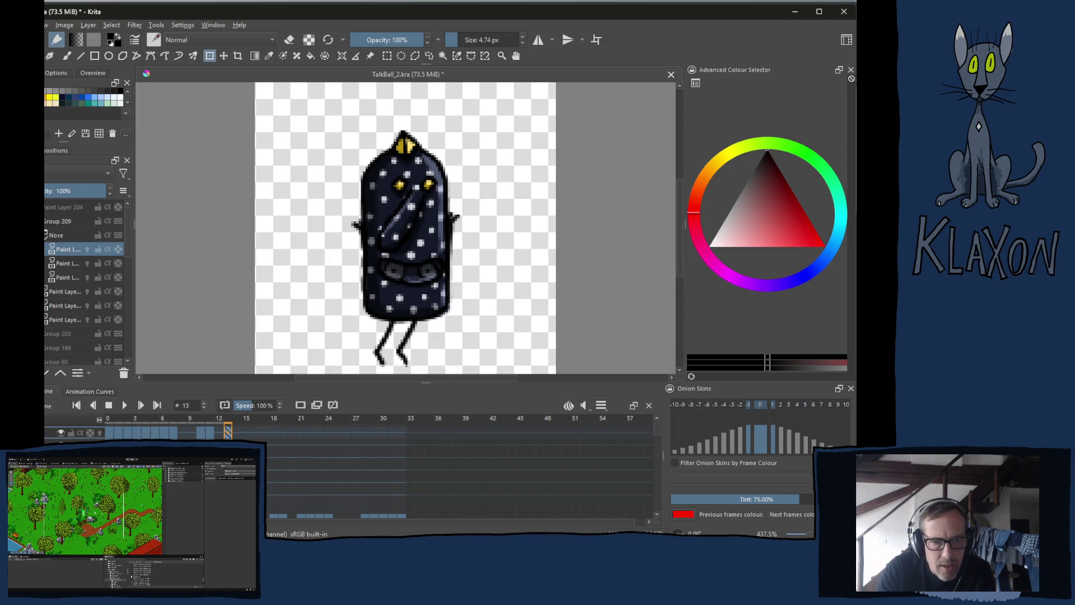
right_click(228, 431)
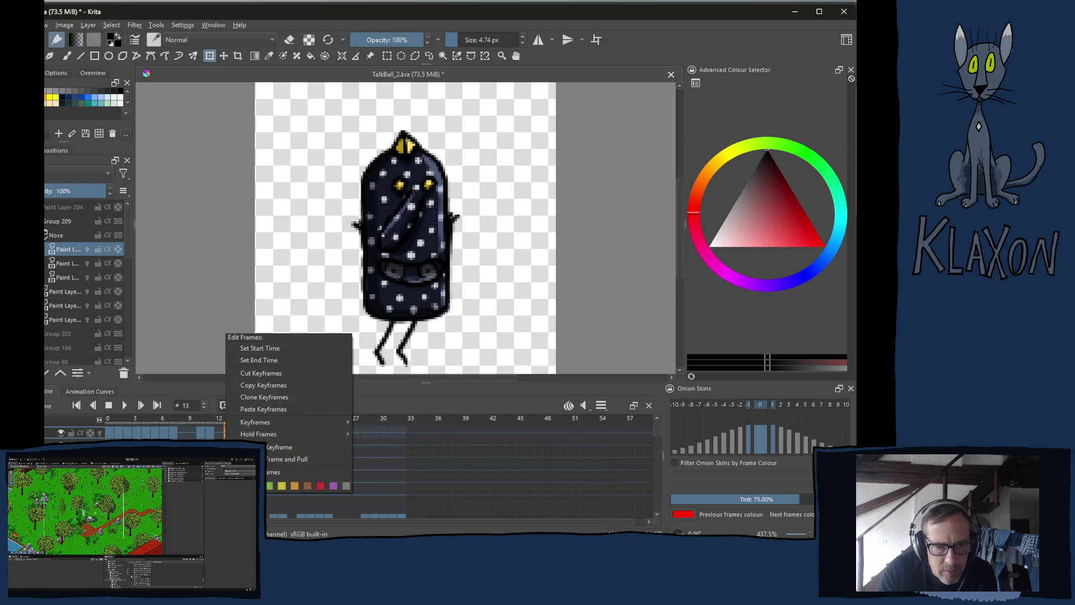
left_click(266, 384)
left_click(237, 432)
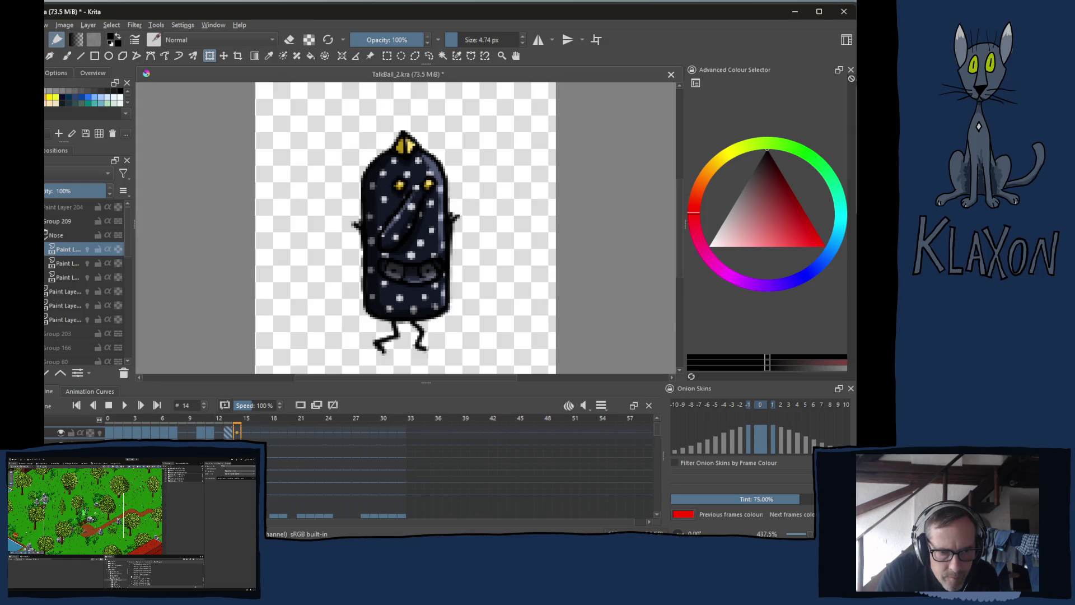
left_click(246, 431)
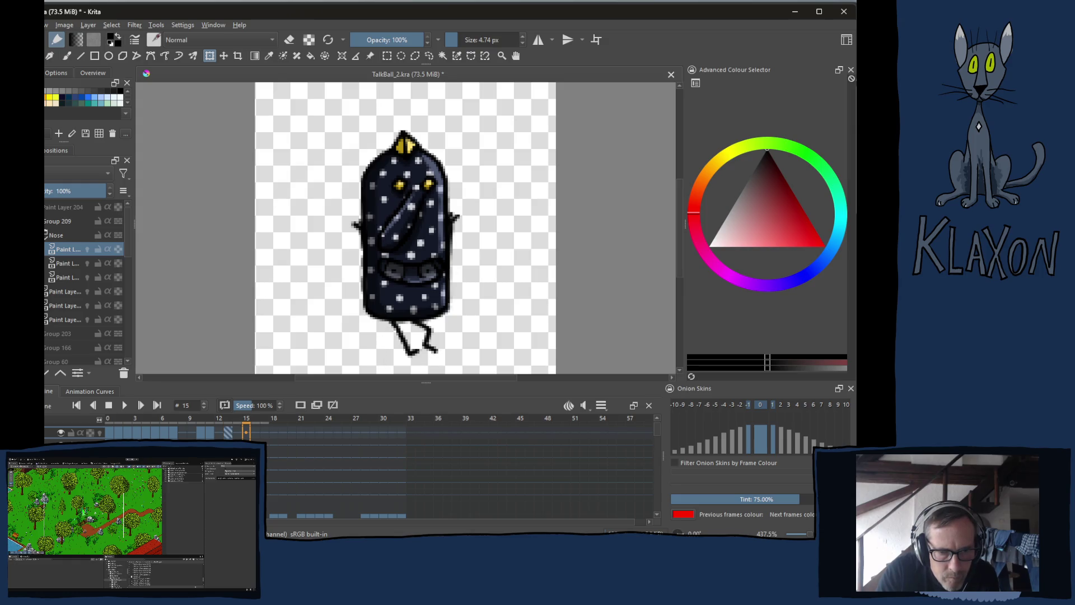
left_click(237, 431)
right_click(237, 432)
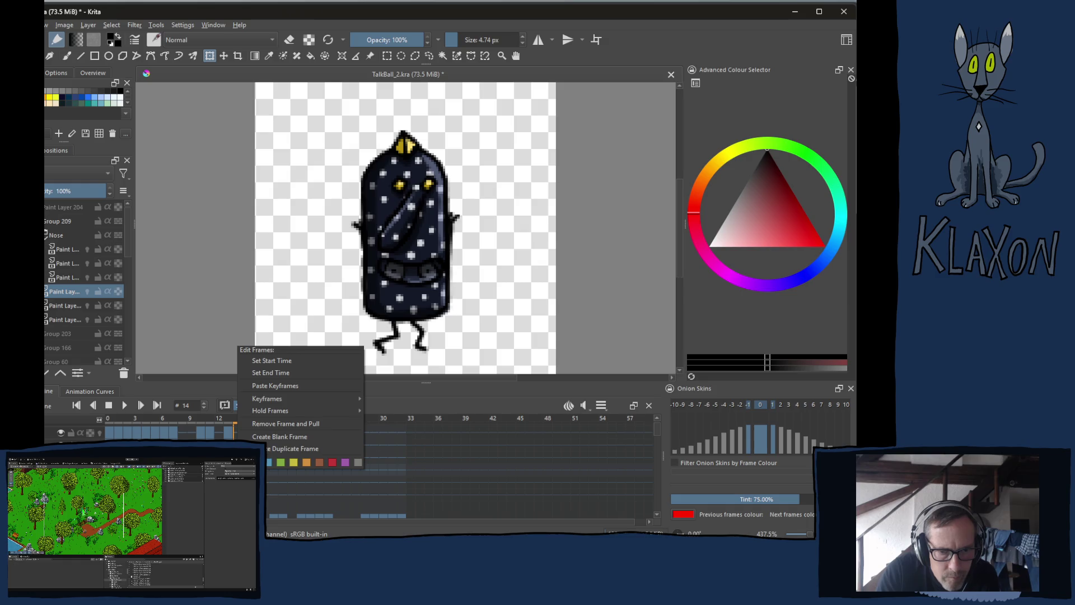
left_click(276, 386)
right_click(246, 431)
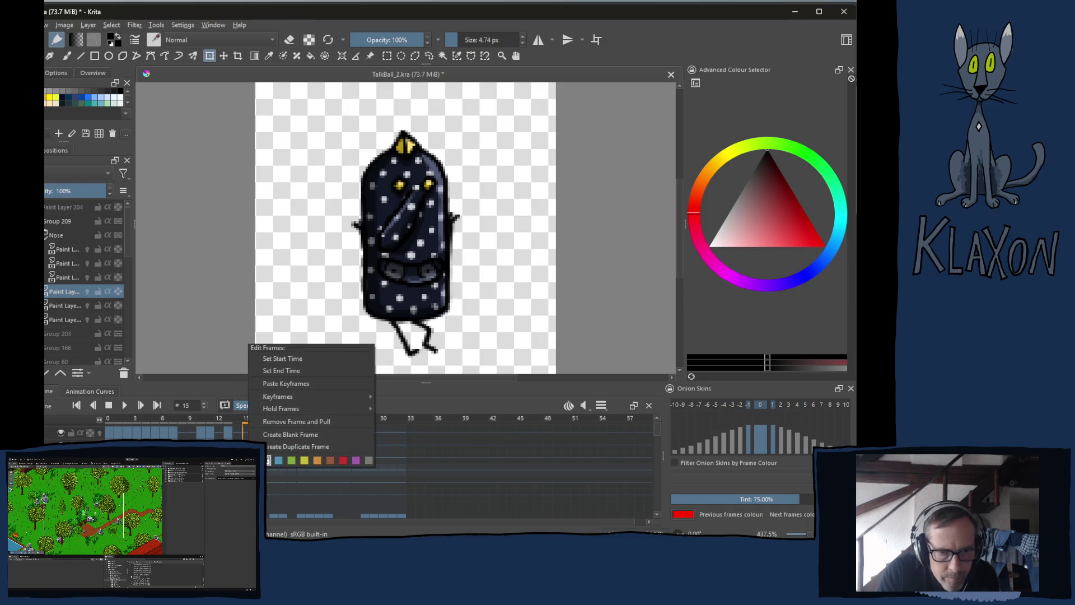
left_click(284, 387)
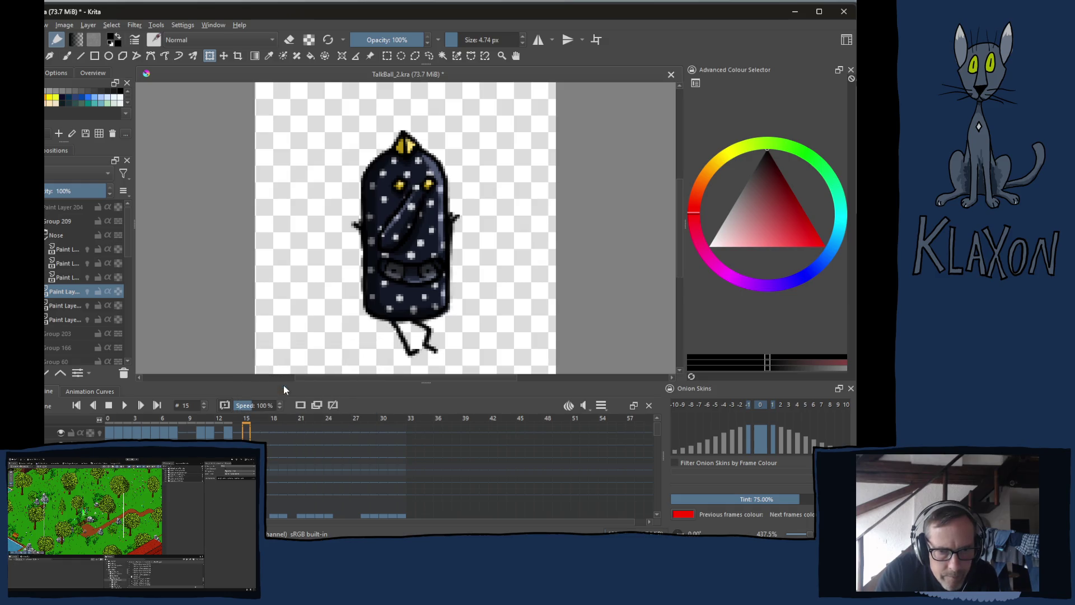
- Compare poses at frames 6 and 3 and bring up the frame 3 keyframe's options
left_click(162, 429)
left_click(136, 431)
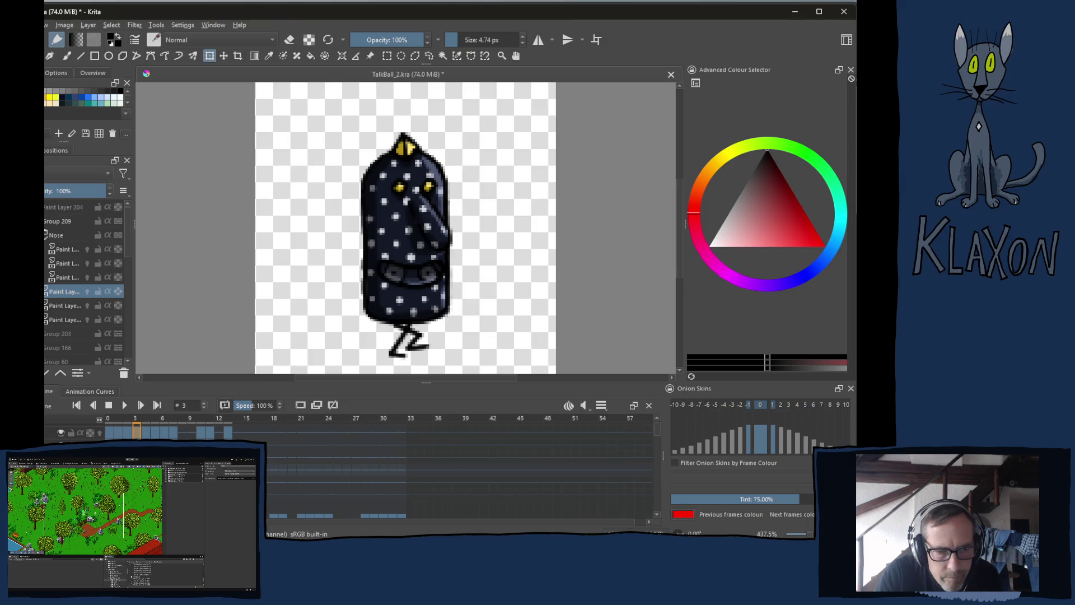
right_click(139, 435)
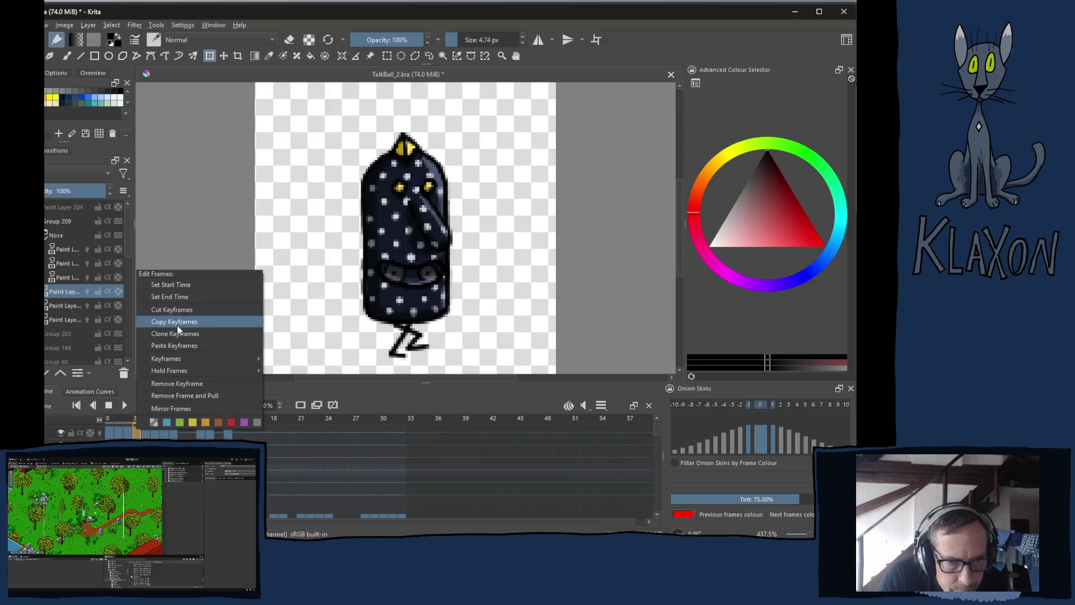
- Copy the frame 3 keyframe and paste it onto frame 14
left_click(179, 334)
left_click(241, 435)
right_click(239, 434)
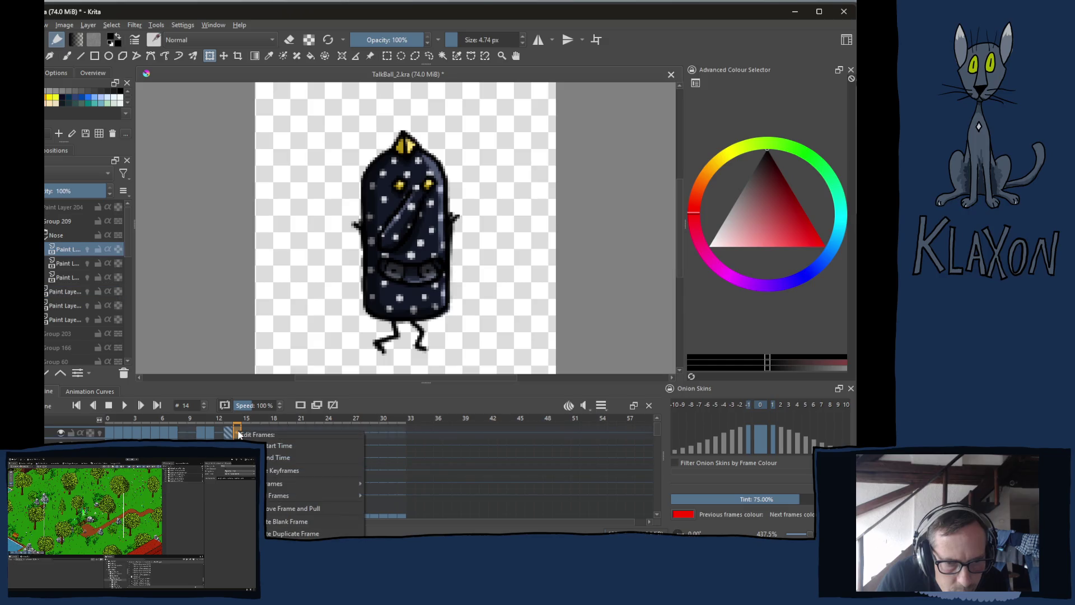
left_click(282, 472)
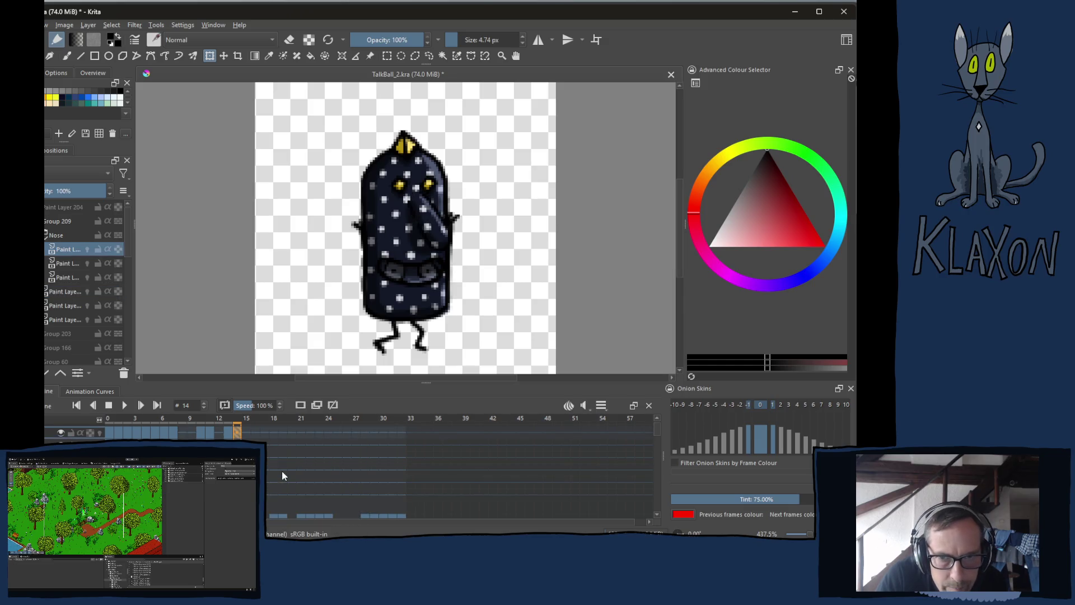
- Copy the frame 2 nose keyframe, paste it onto frame 15, and step back to frame 13
left_click(165, 431)
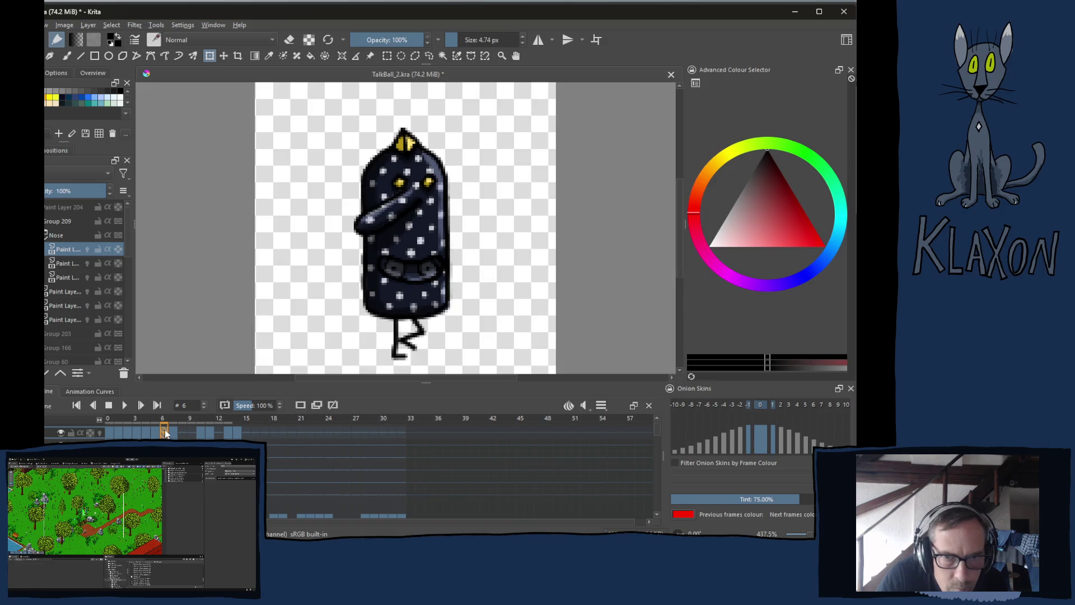
left_click(139, 430)
left_click(127, 433)
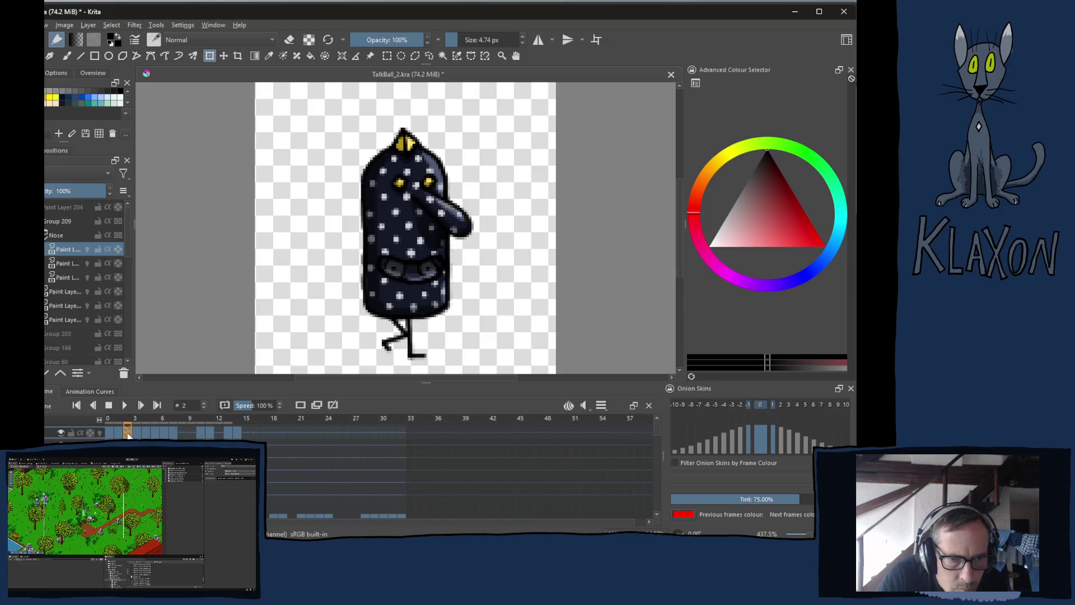
right_click(127, 433)
left_click(163, 328)
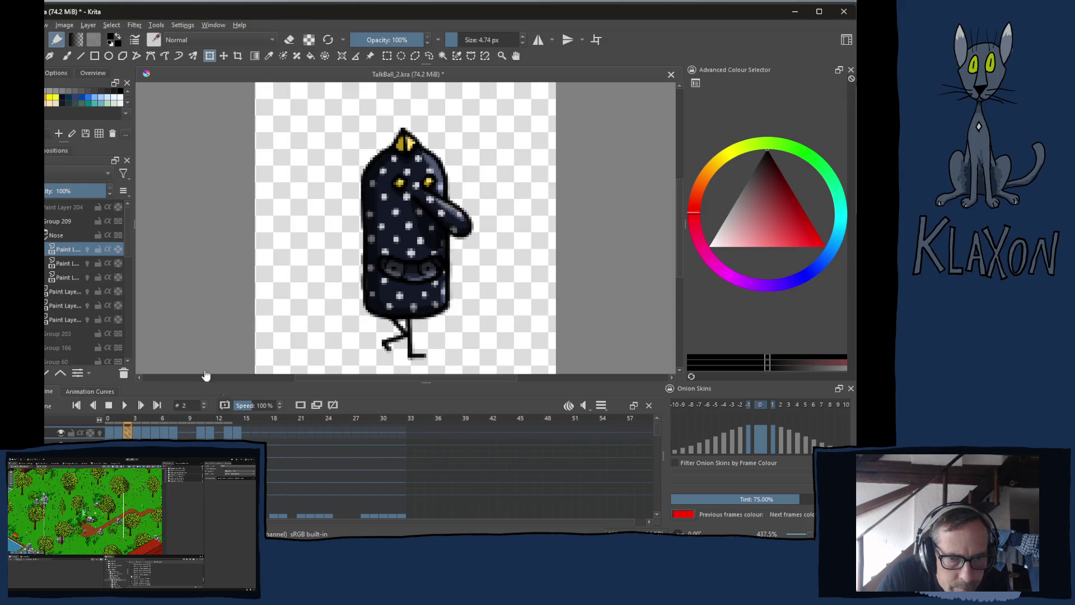
left_click(246, 432)
right_click(247, 436)
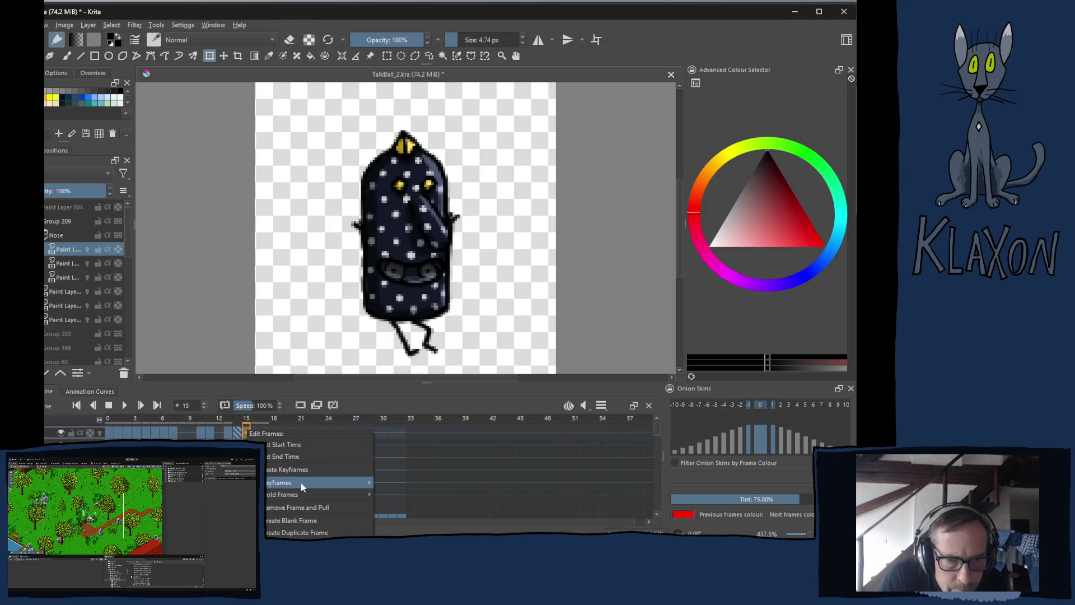
left_click(290, 467)
key("Left")
key("Left")
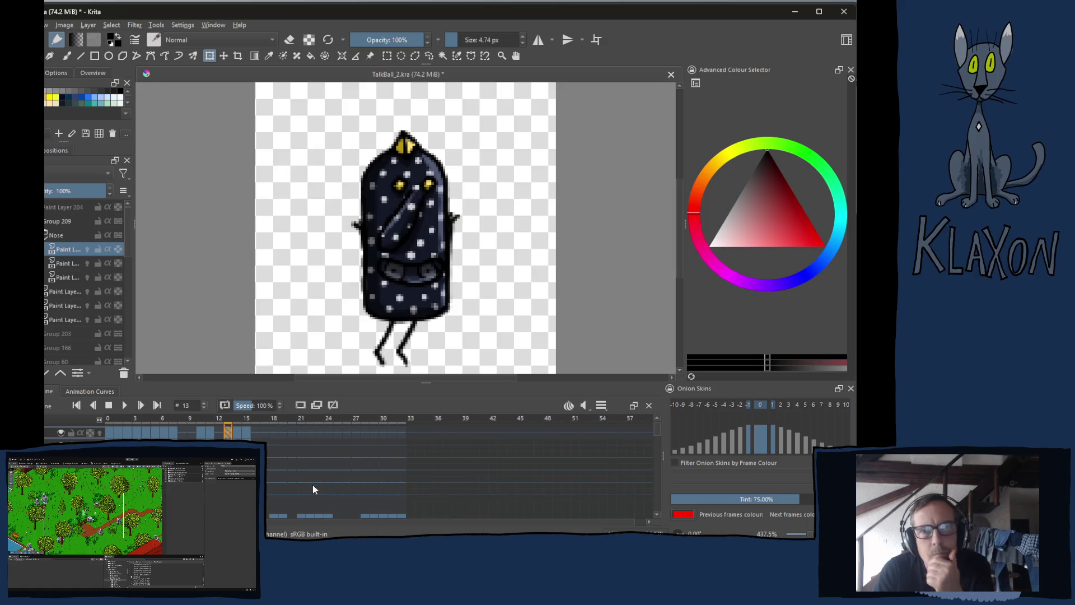
key("Right")
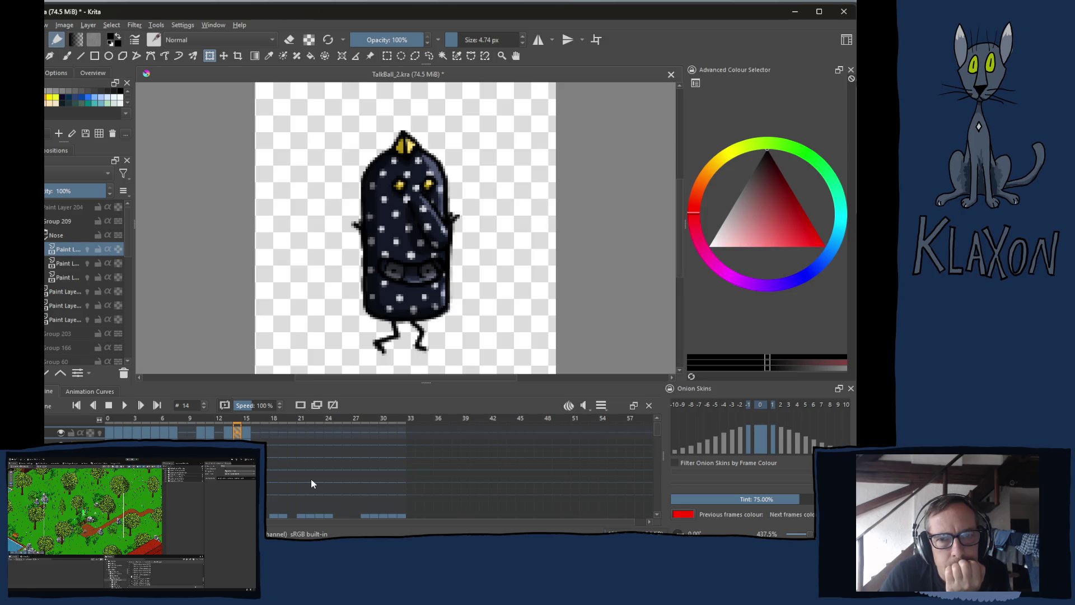
key("Right")
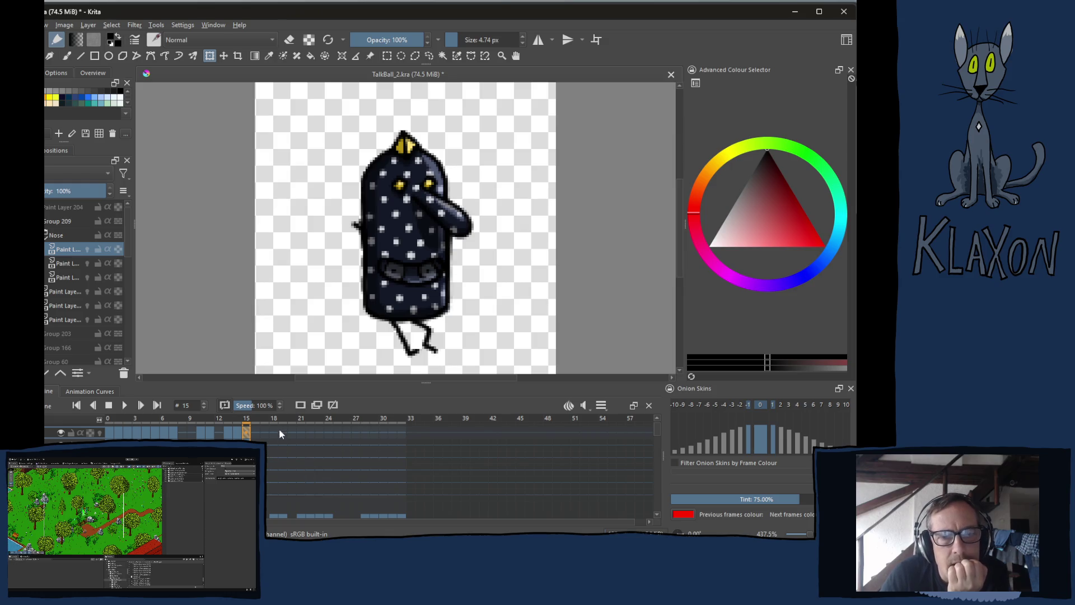
key("Right")
key("Right")
key("Right")
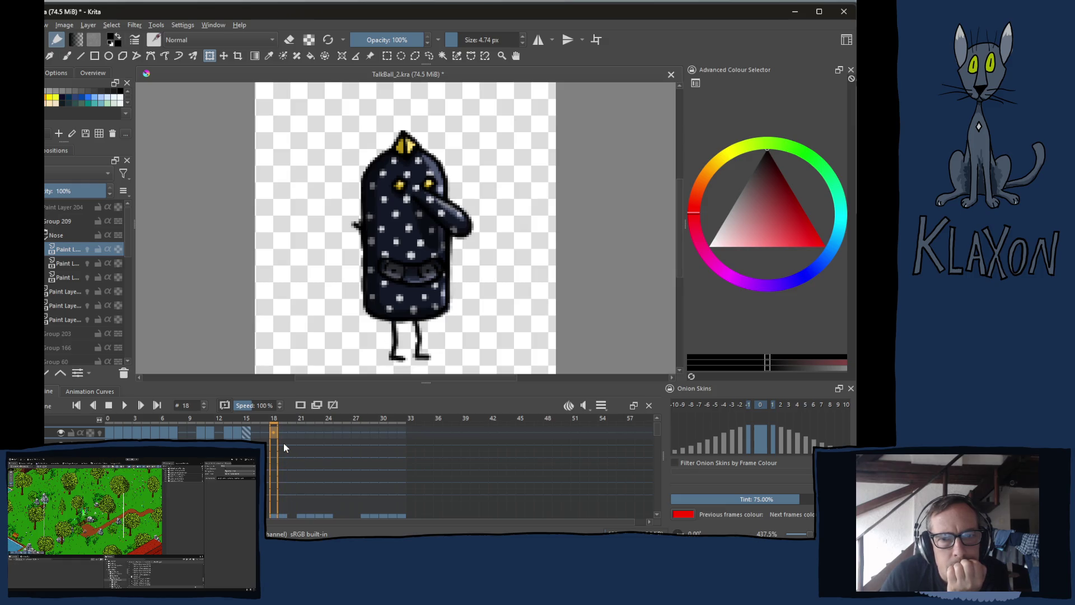
key("Right")
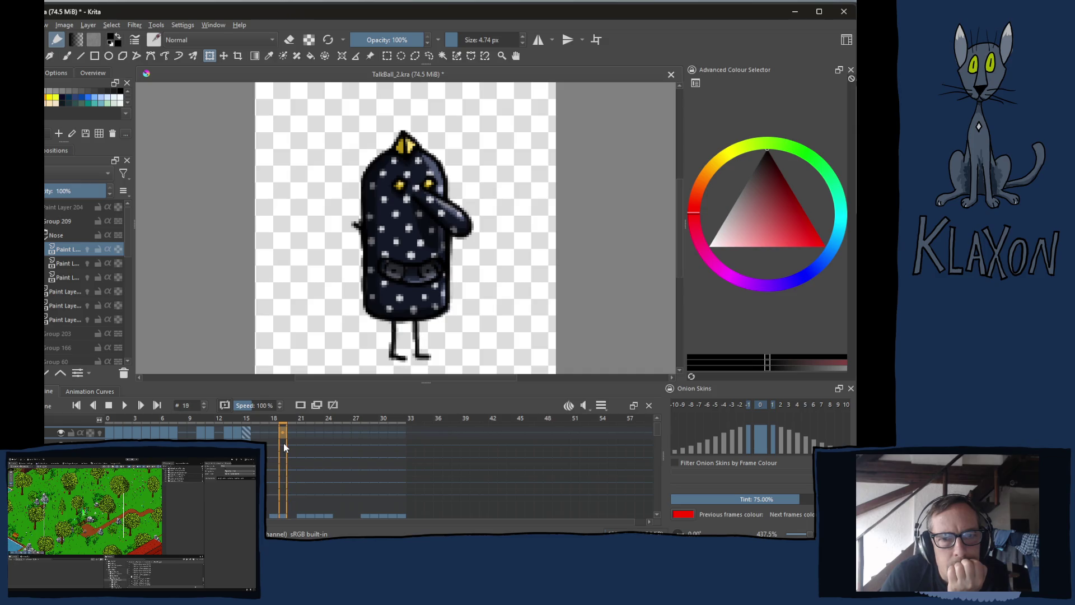
key("Left")
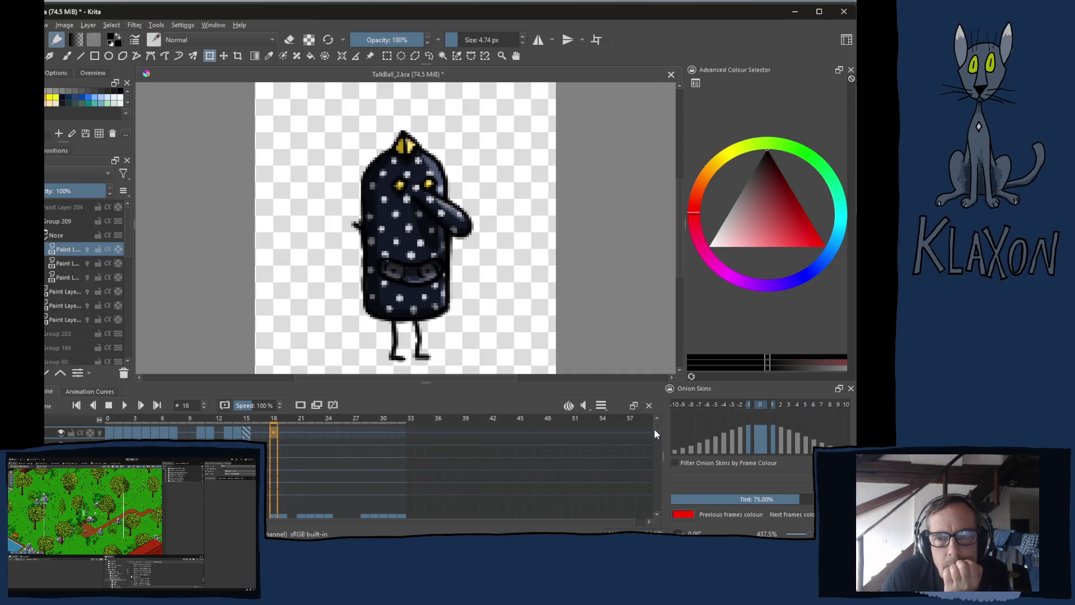
scroll(654, 433, "down", 10)
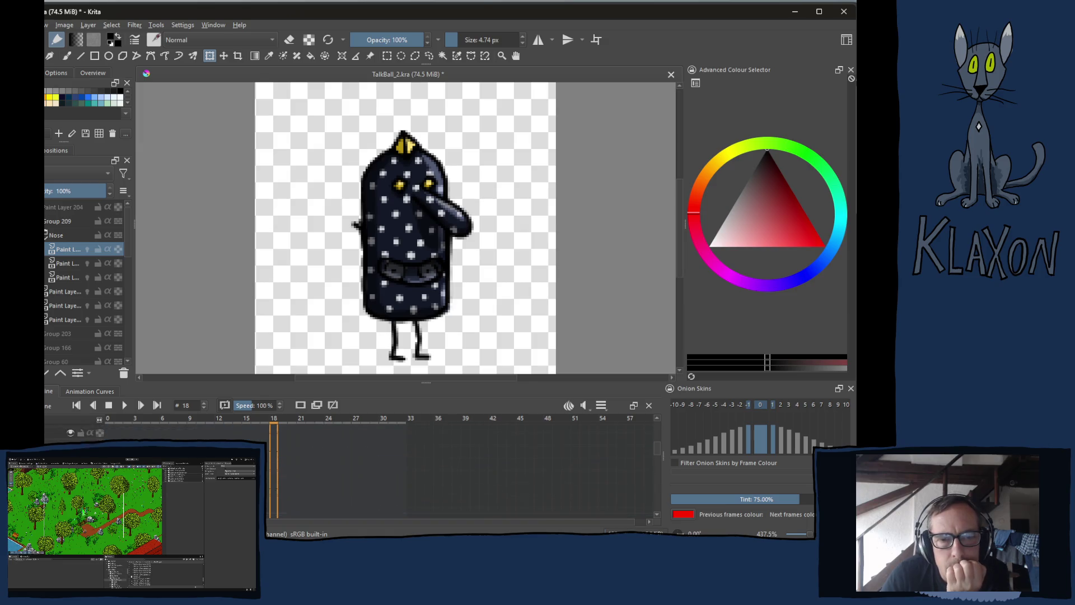
scroll(654, 442, "up", 8)
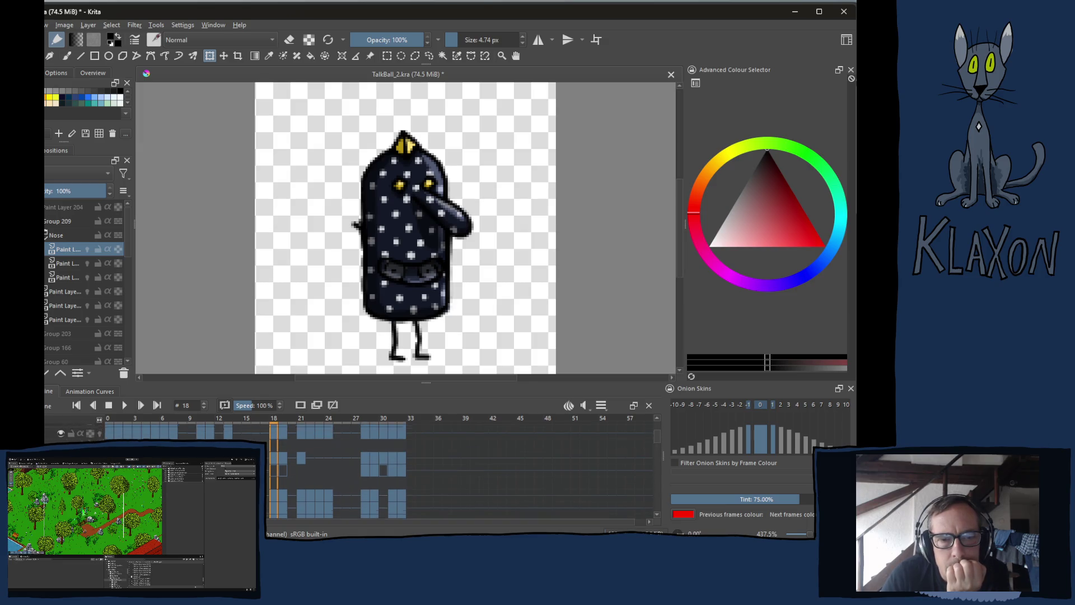
scroll(654, 448, "down", 2)
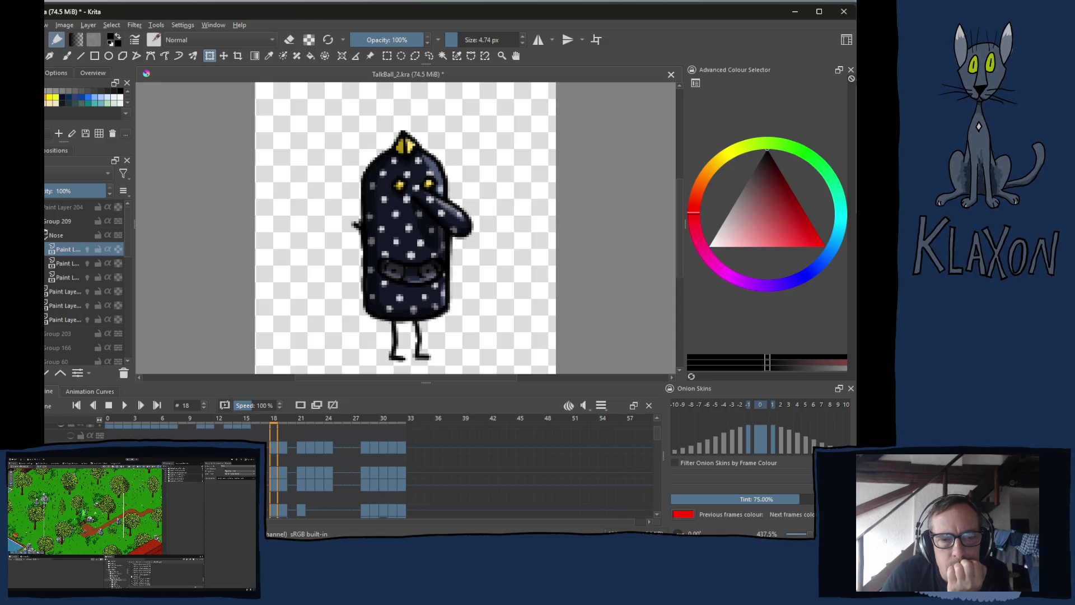
scroll(459, 473, "down", 5)
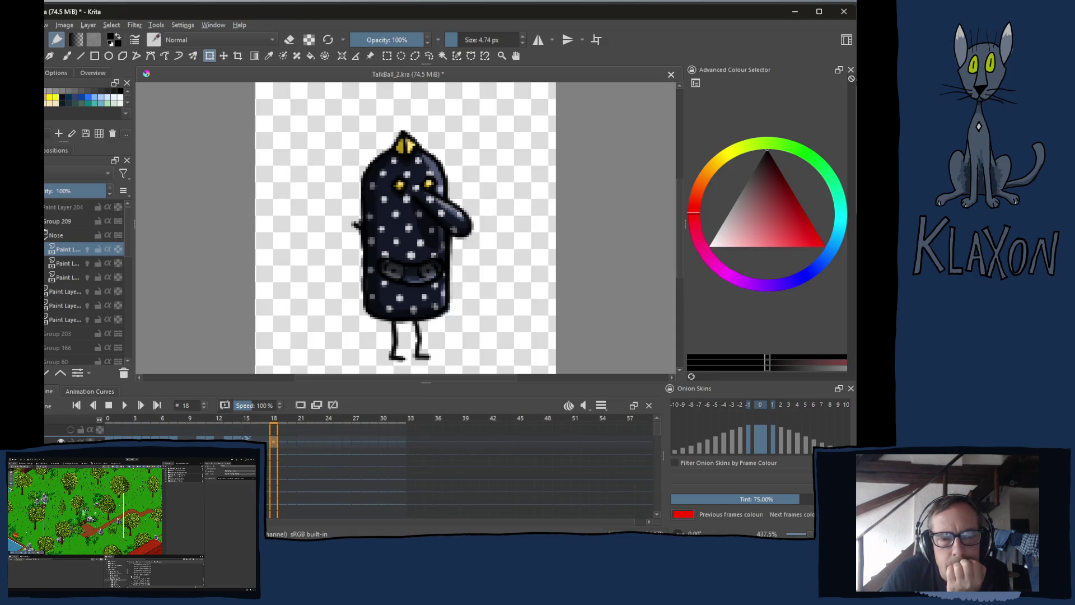
scroll(459, 473, "up", 4)
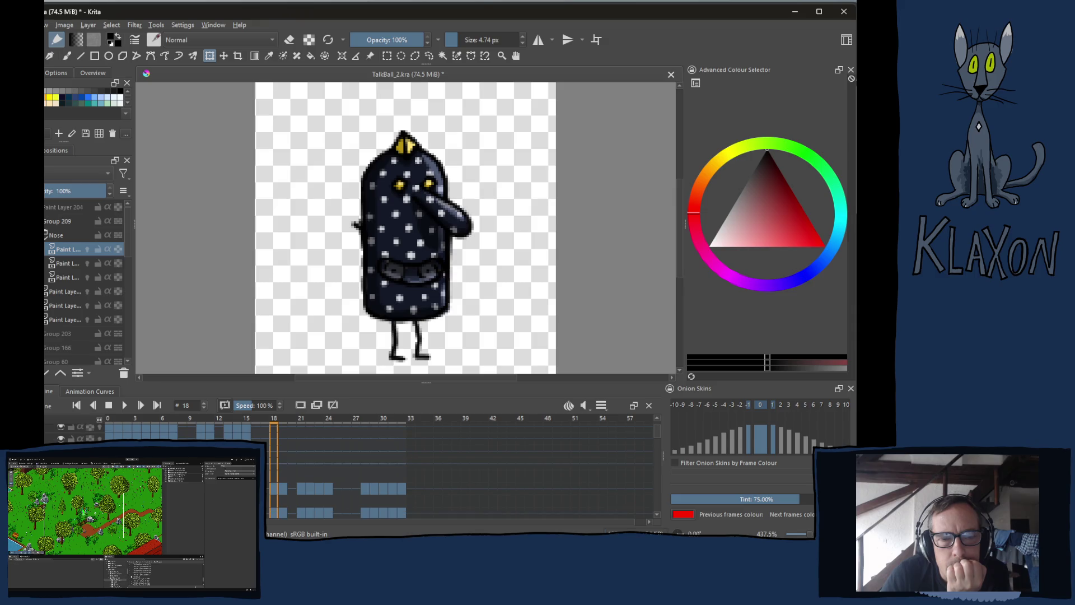
scroll(459, 473, "up", 2)
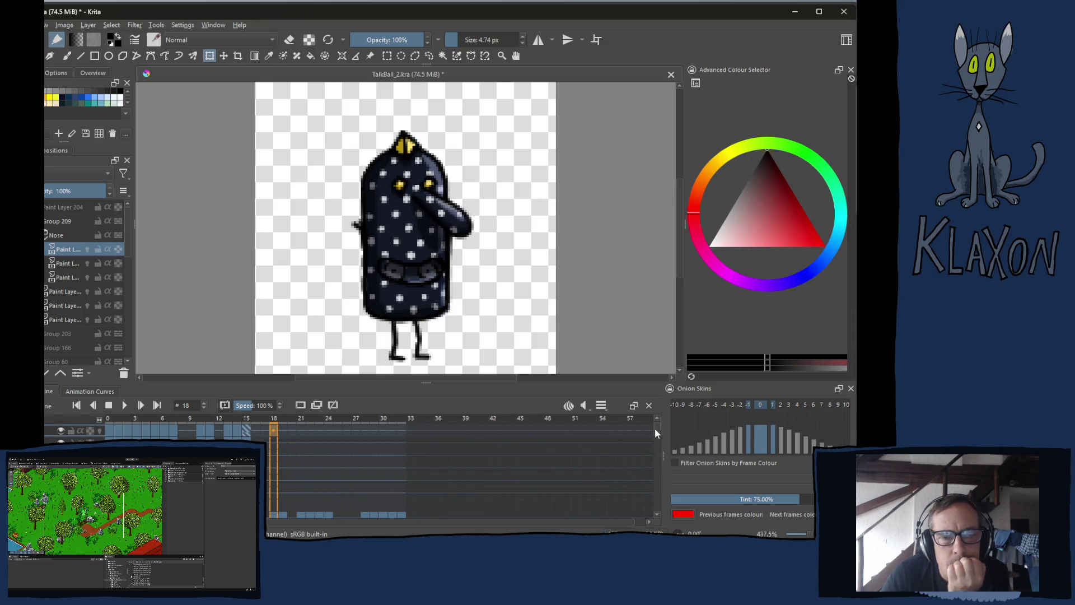
key("Left")
key("Left")
key("Left")
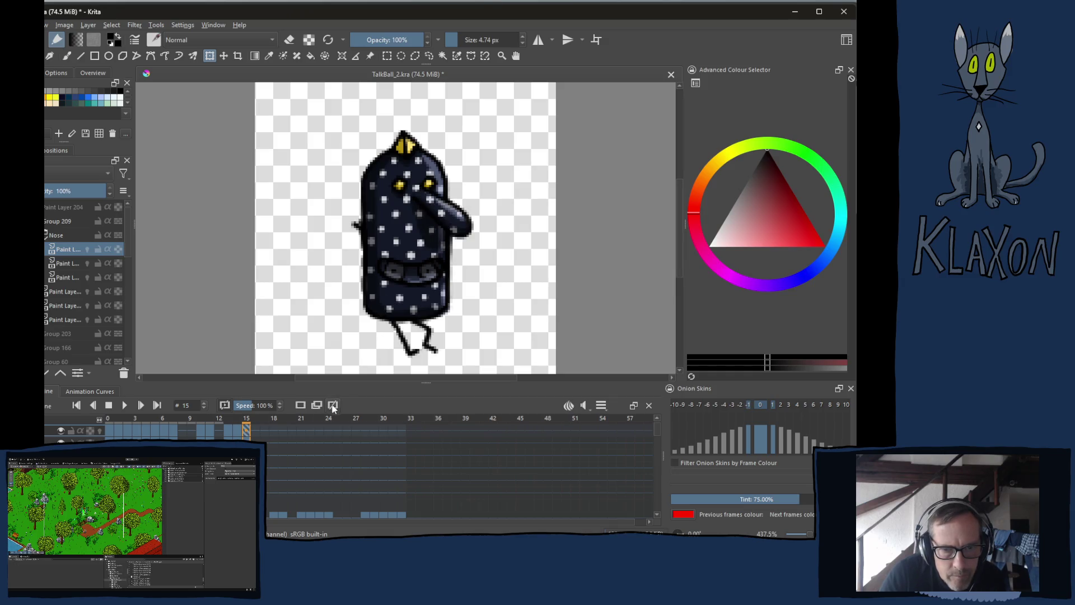
- Step through frames 14–19, comparing leg poses between frames 14/15 and 18/19
key("Left")
key("Left")
key("Right")
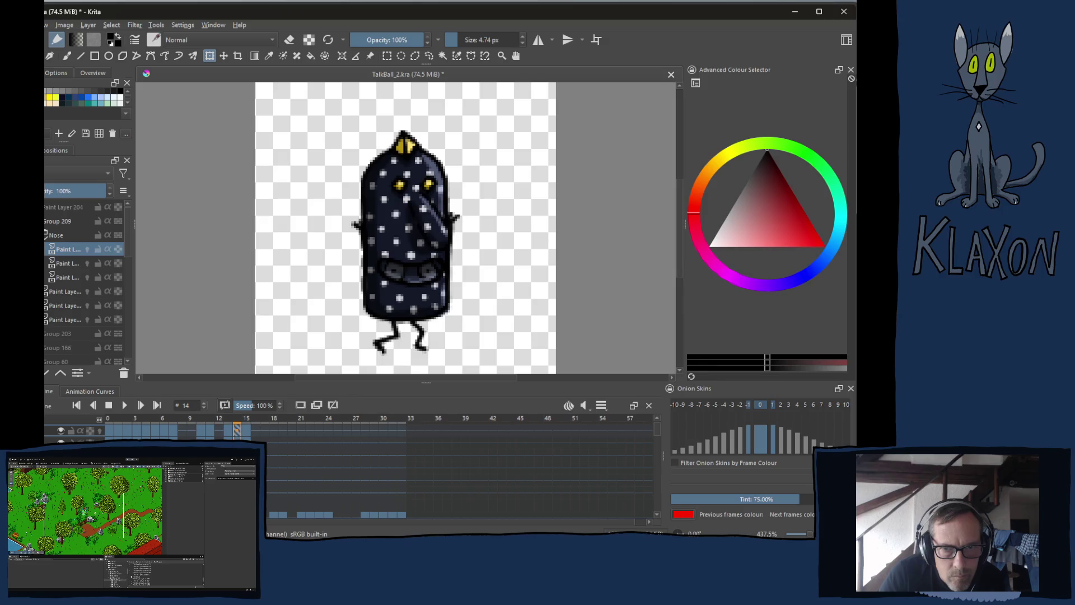
key("Right")
key("Left")
key("Left")
key("Right")
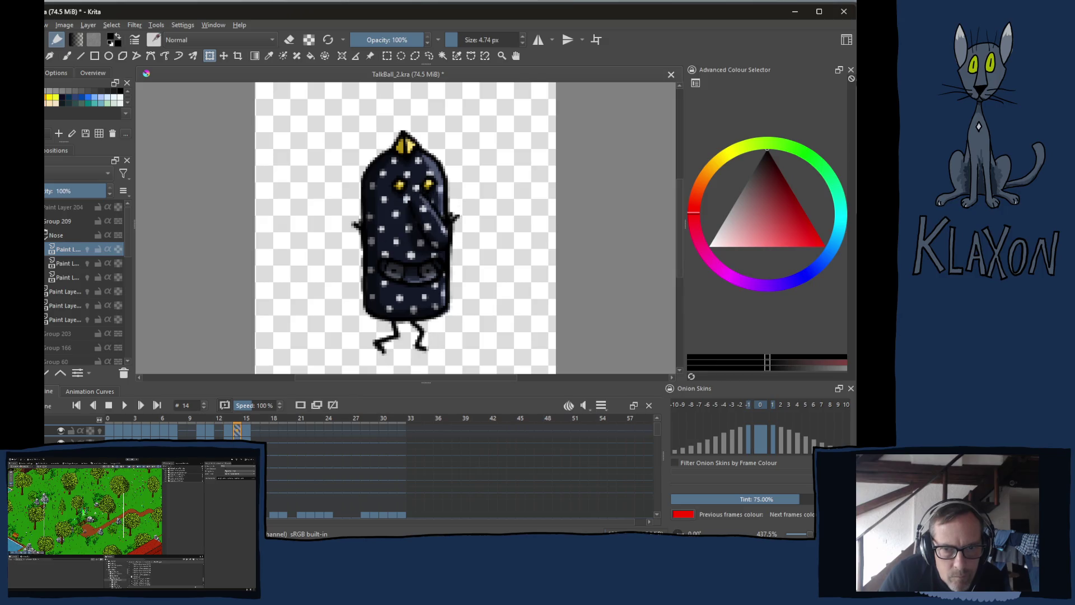
key("Right")
key("Right")
key("Right")
key("Right")
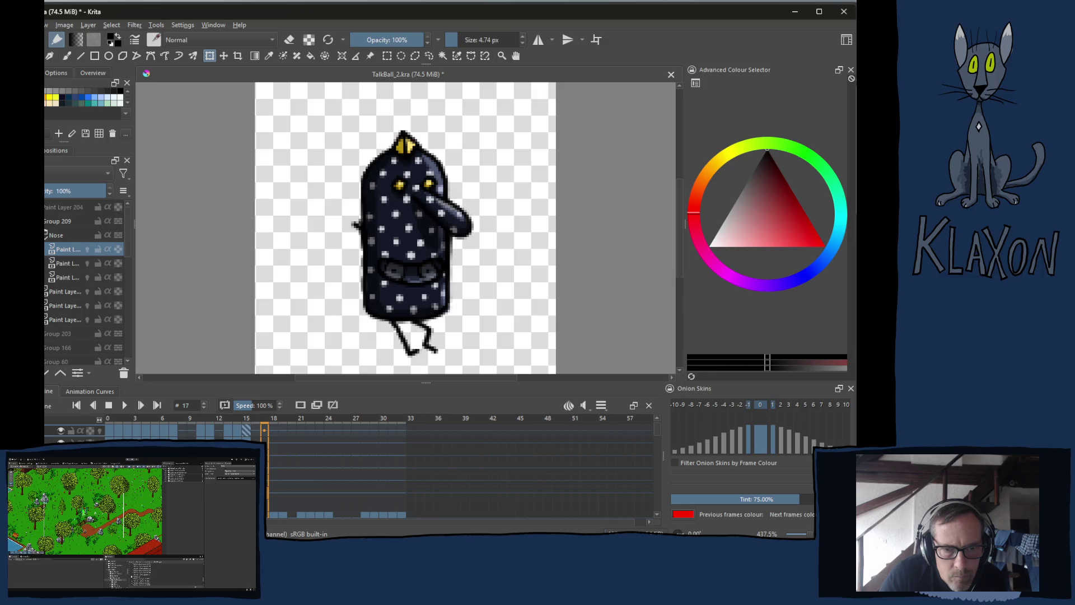
key("Right")
key("Left")
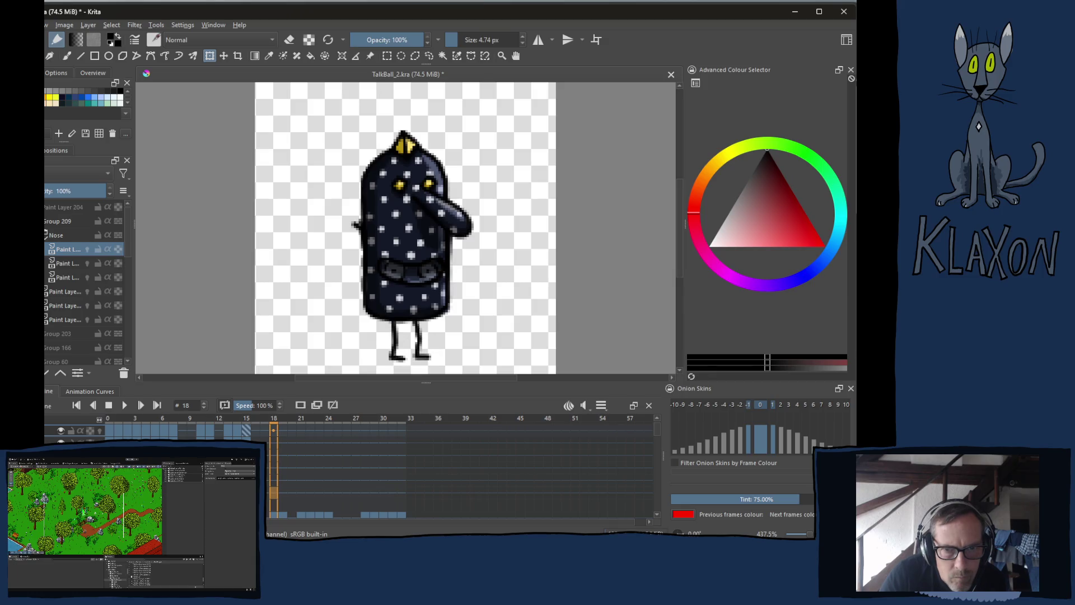
key("Right")
key("Left")
key("Right")
key("Left")
key("Right")
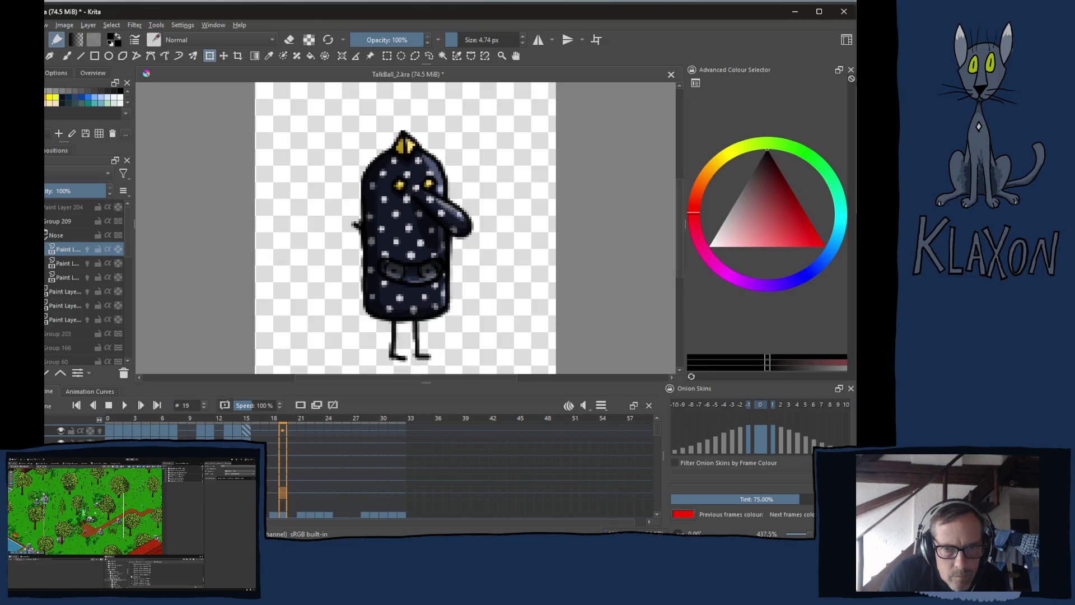
key("Left")
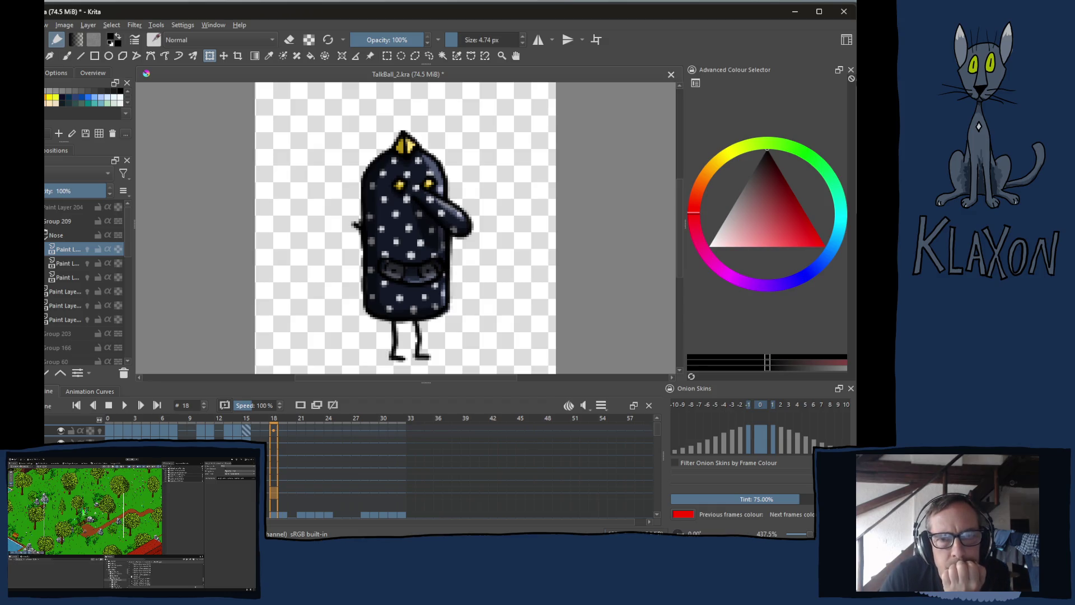
key("Right")
key("Left")
key("Right")
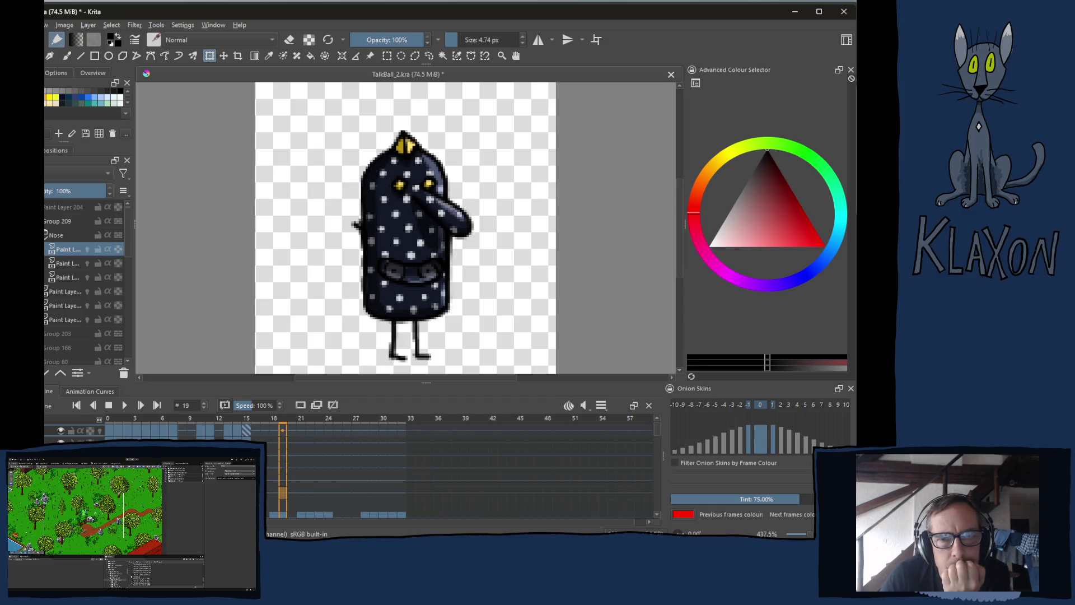
key("Left")
key("Right")
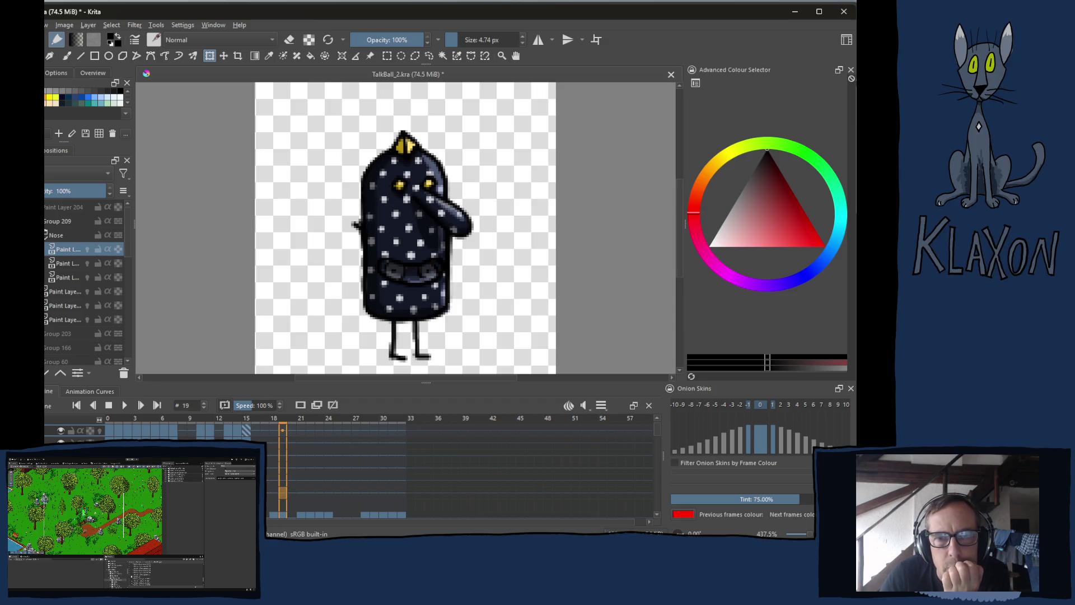
- Check frames 10, 11, 18 and 19, then isolate the arm-and-leg layer at frame 18
left_click(200, 427)
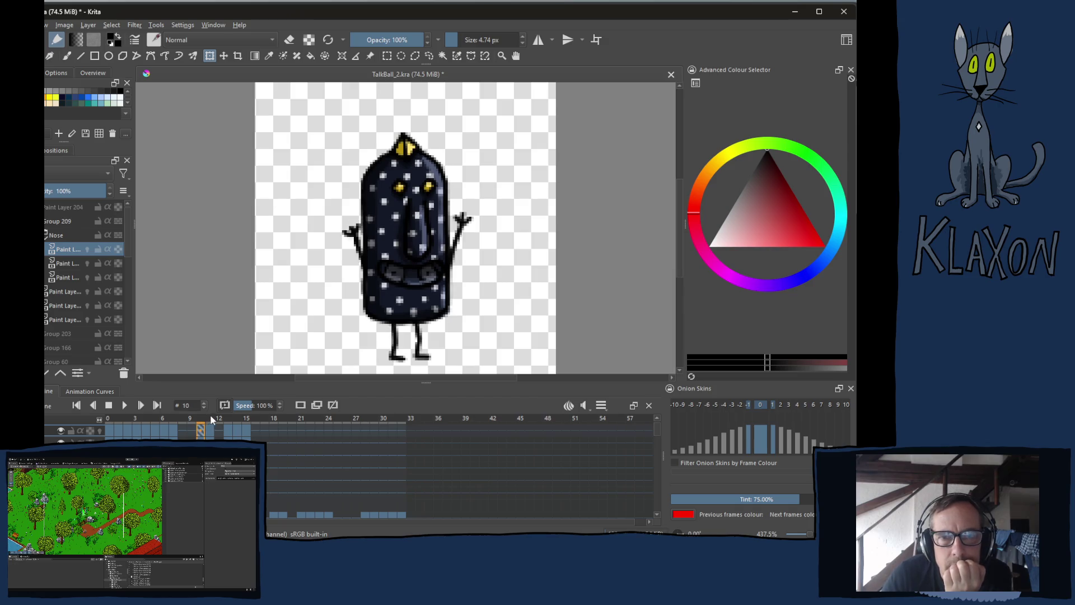
left_click(211, 417)
left_click(276, 421)
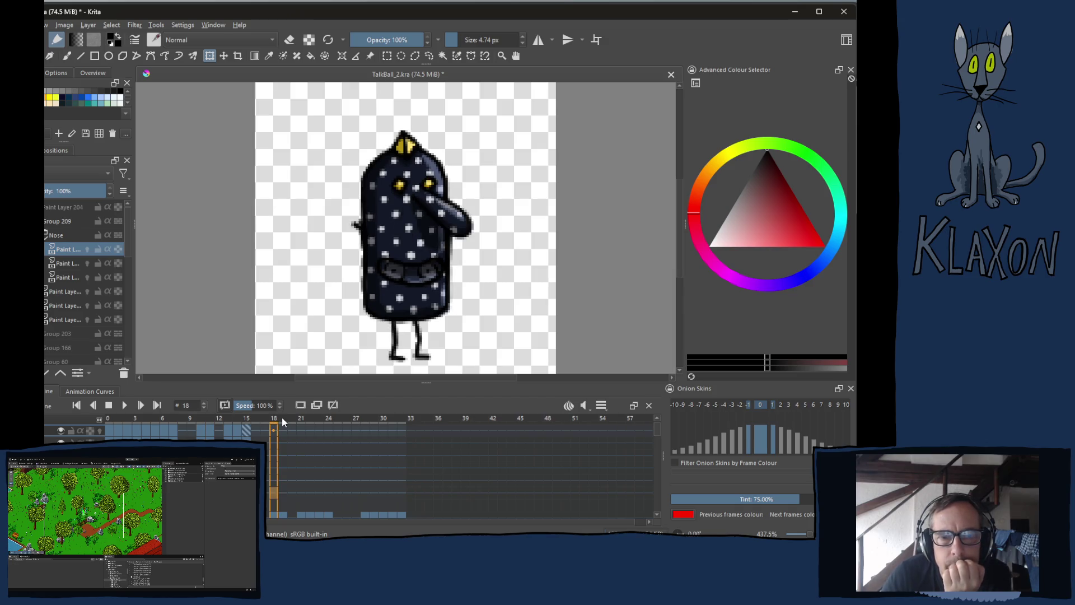
left_click(282, 421)
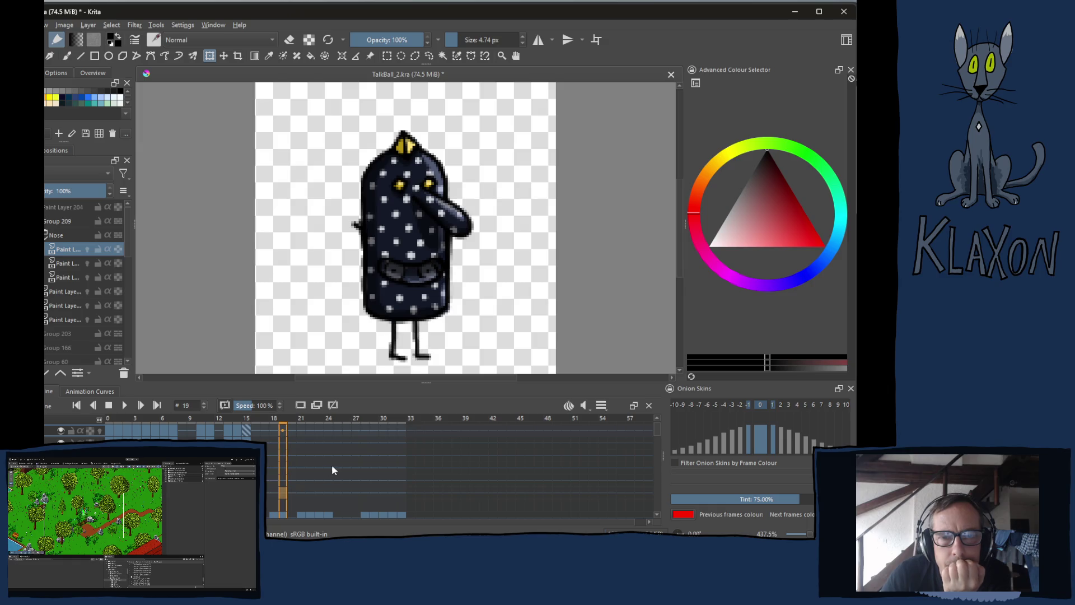
left_click(275, 481)
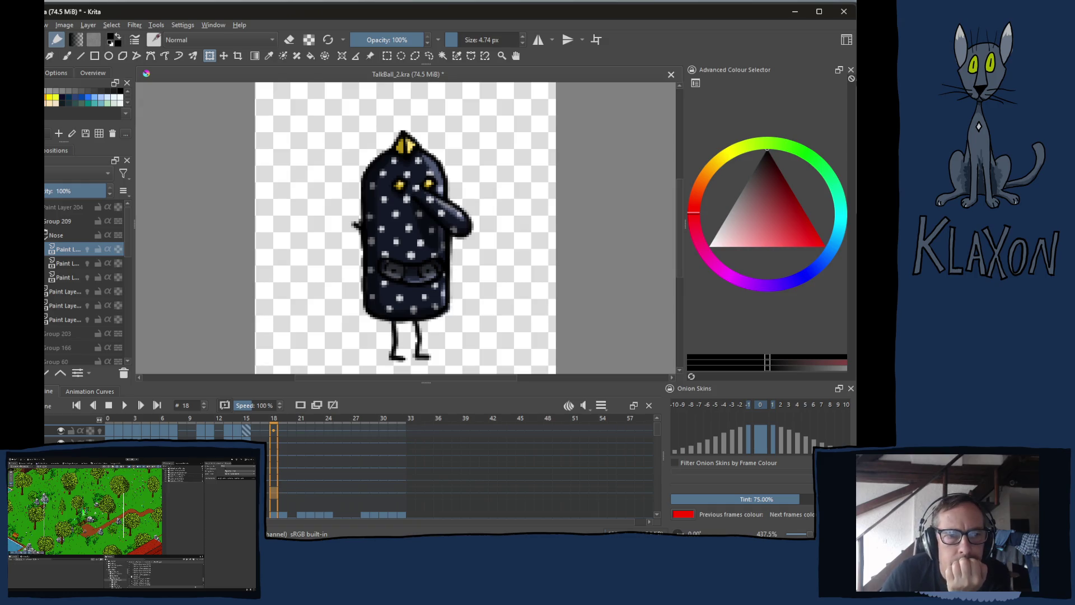
left_click(67, 249, "alt")
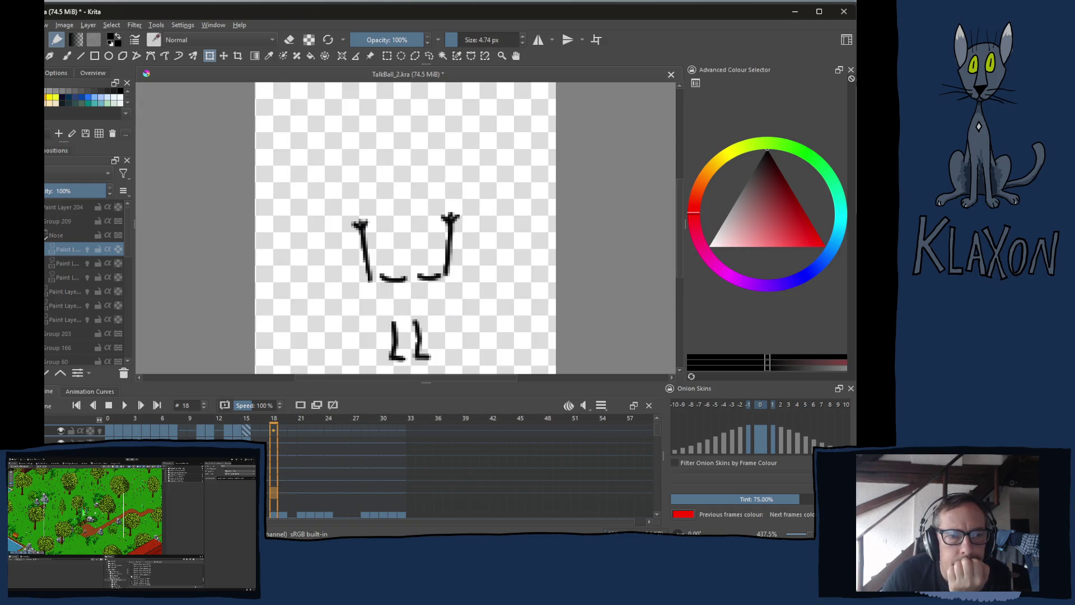
- Show the full character again, compare frames 18 and 19, and pick a higher layer's frame 18 cell
left_click(68, 249, "alt")
key("period")
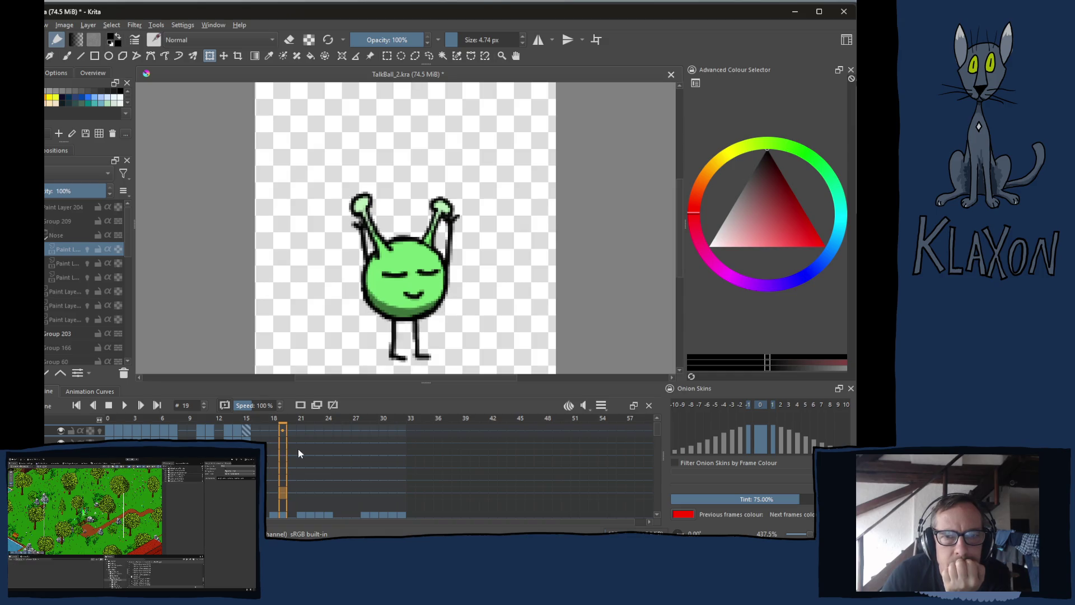
key("comma")
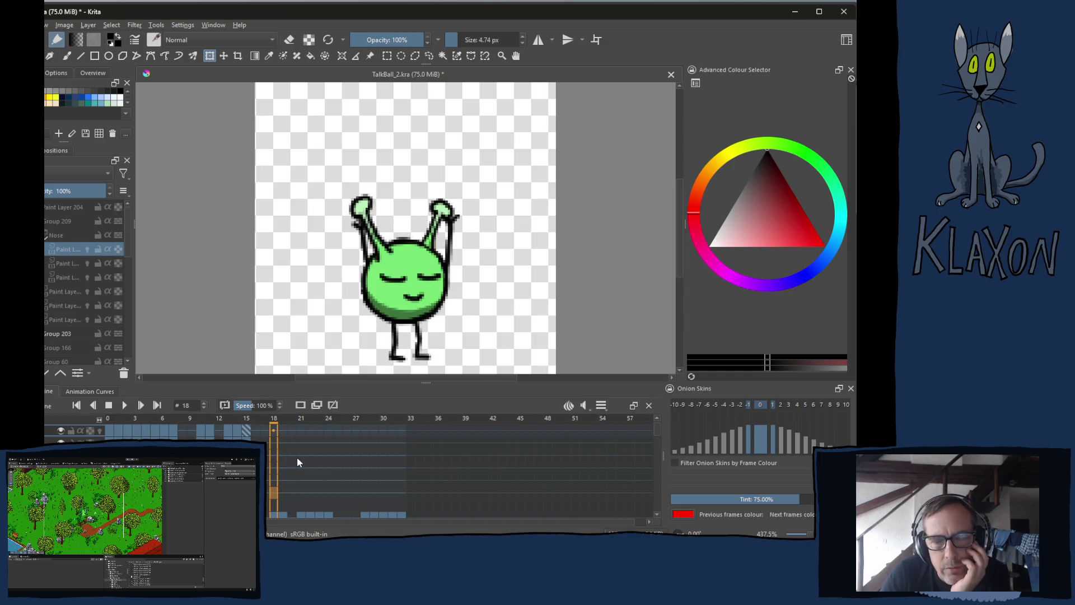
key("period")
key("comma")
key("period")
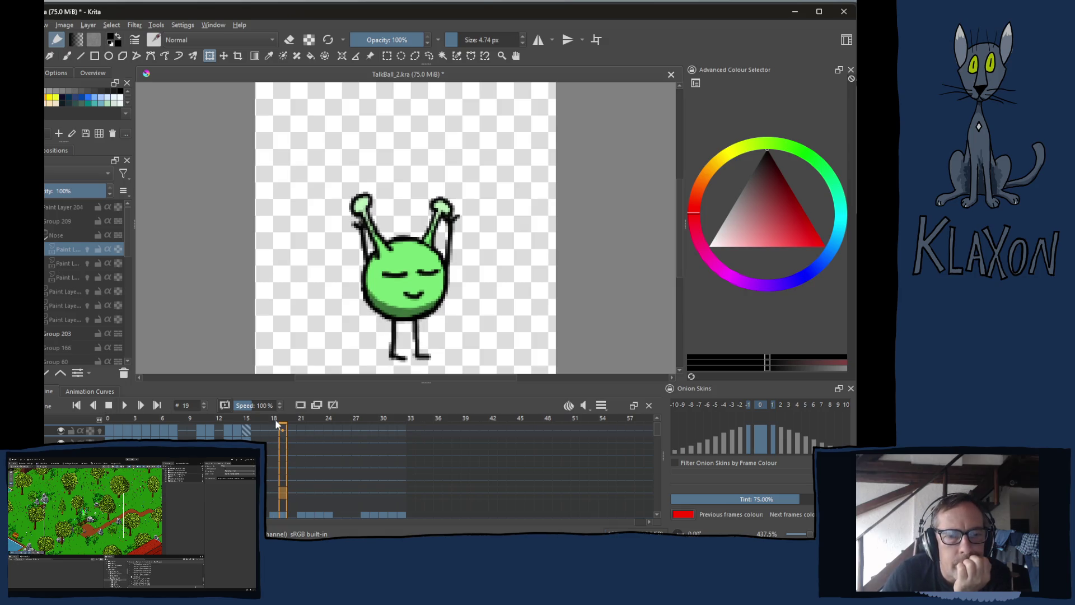
left_click(275, 440)
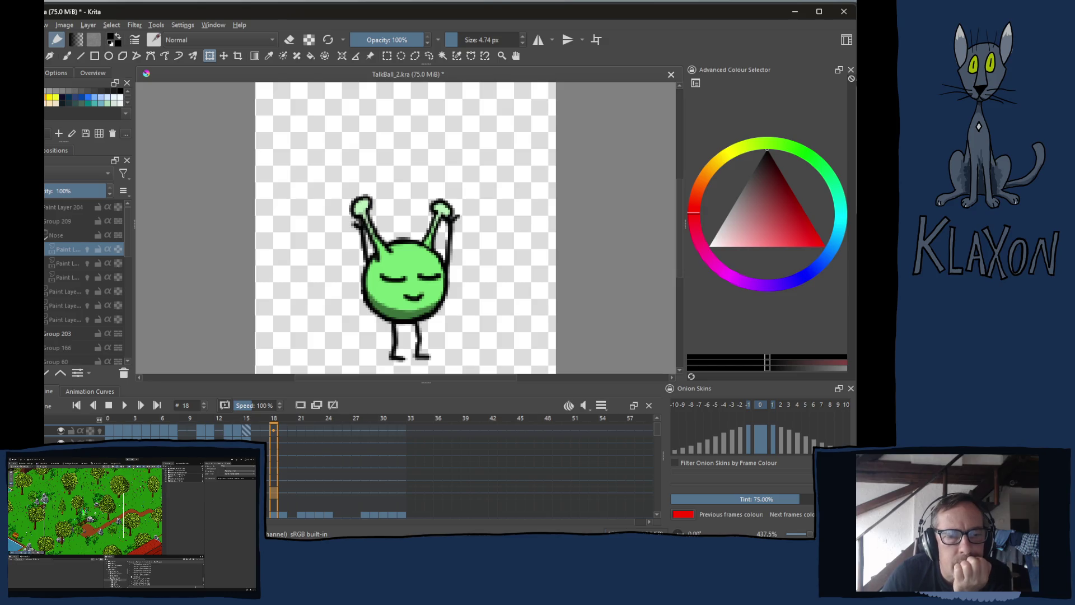
left_click(274, 466)
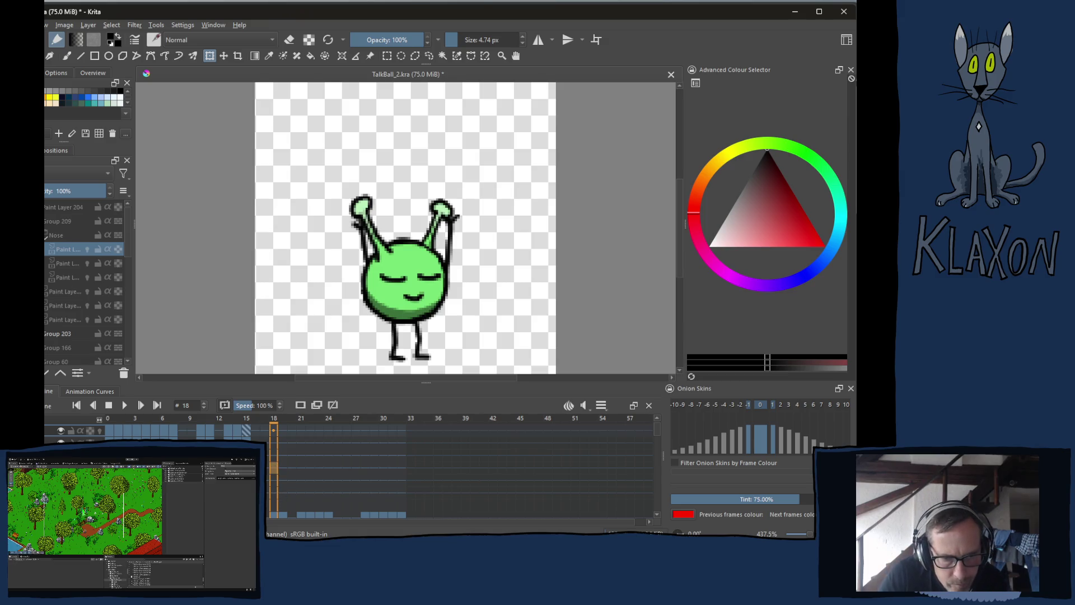
- Copy the frame 10–11 keyframes and paste them at frame 18
left_click(228, 430)
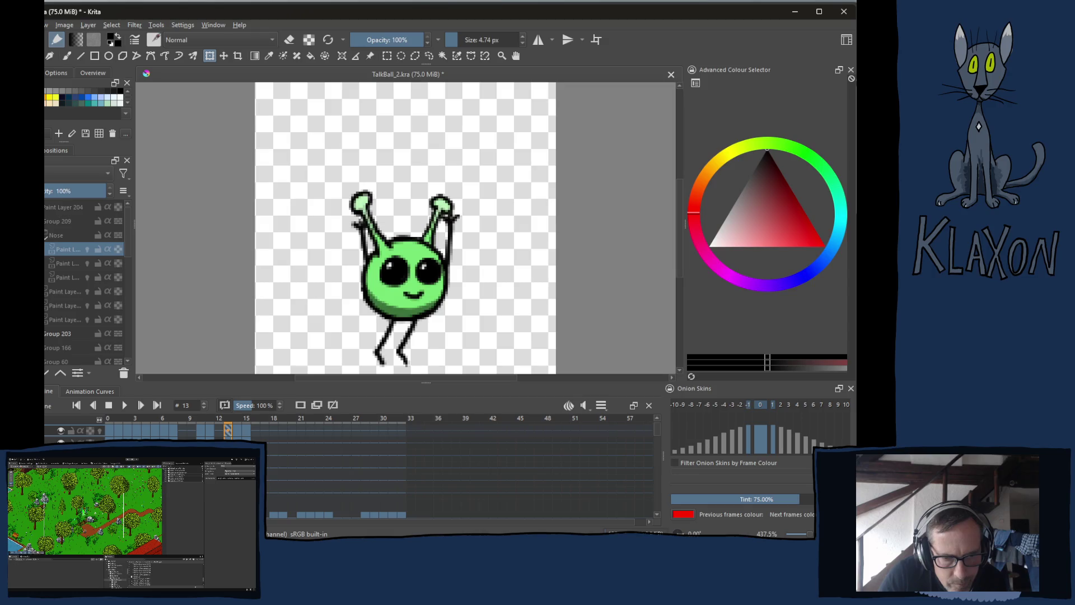
right_click(228, 430)
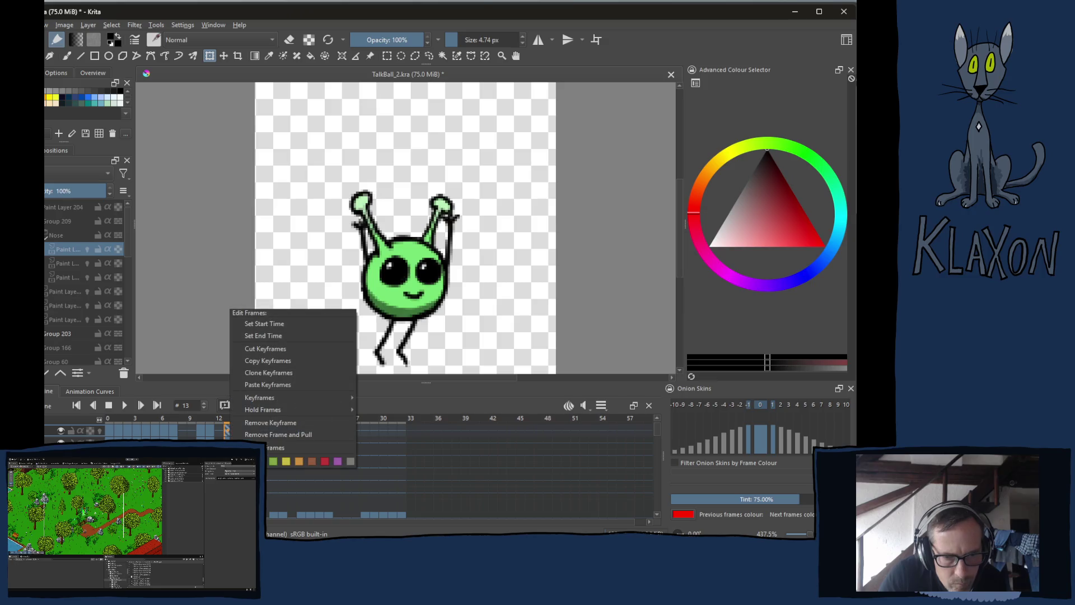
left_click(202, 432)
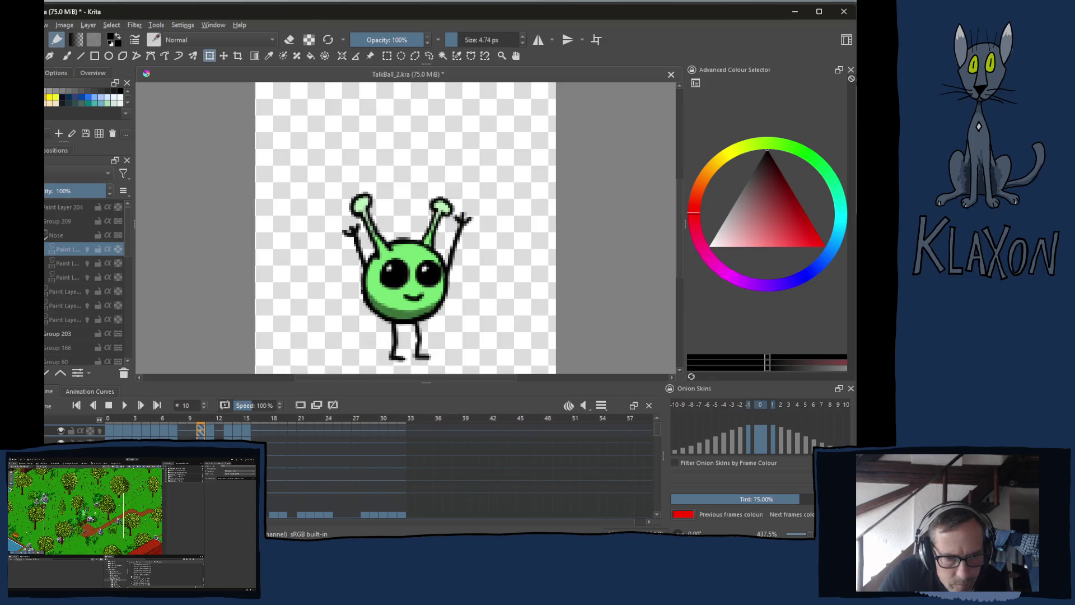
left_click(209, 431)
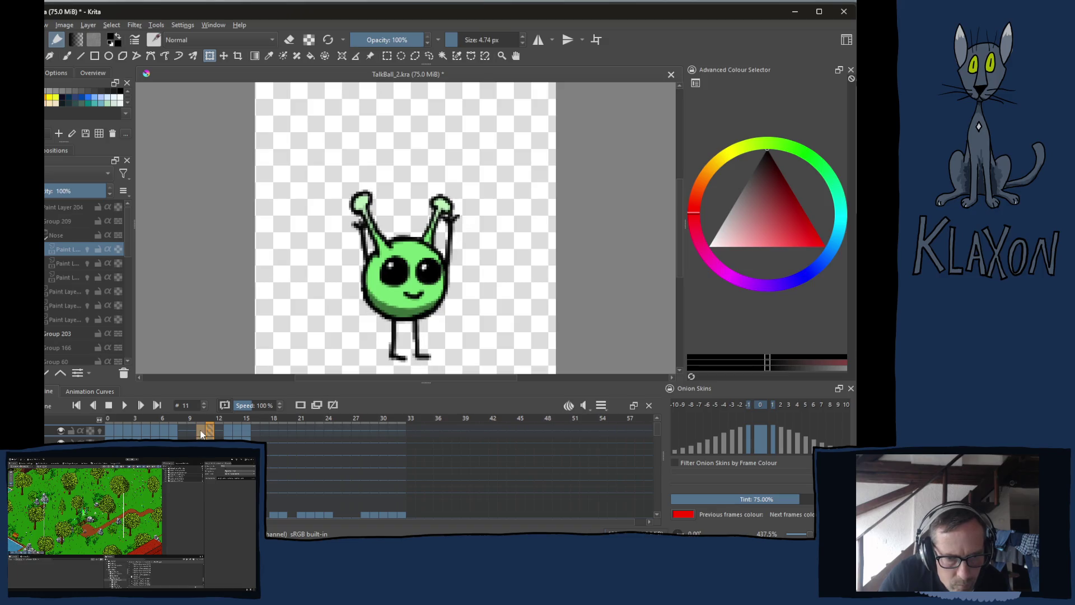
right_click(202, 433)
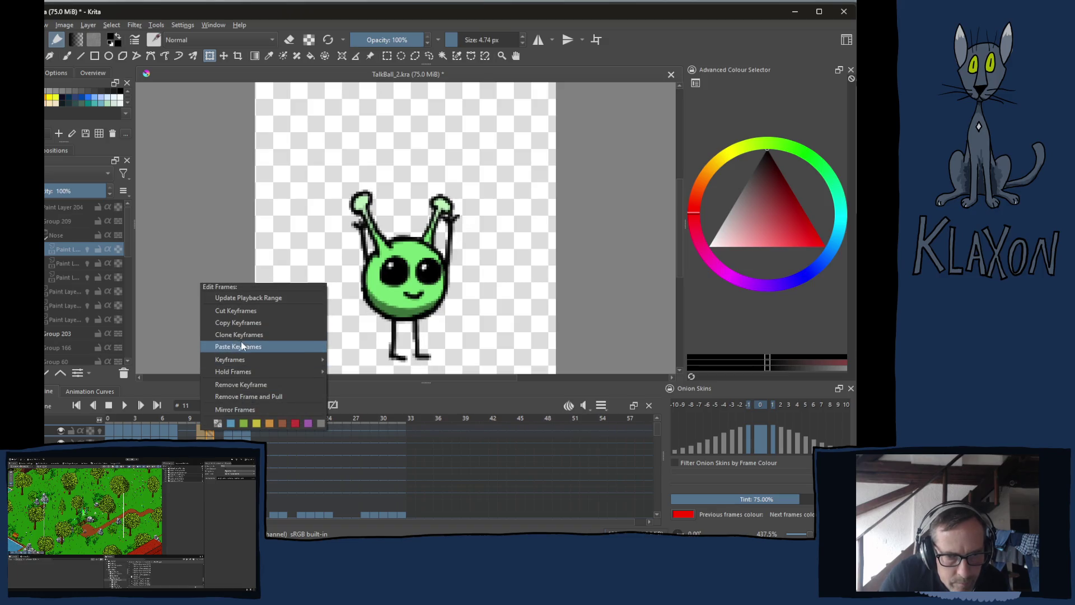
left_click(235, 322)
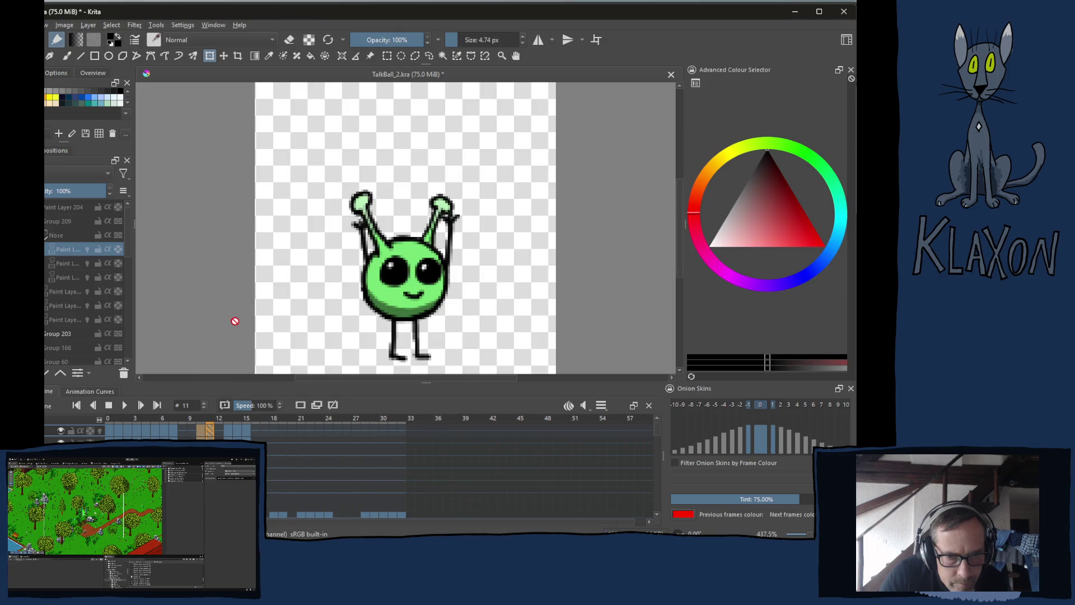
left_click(273, 429)
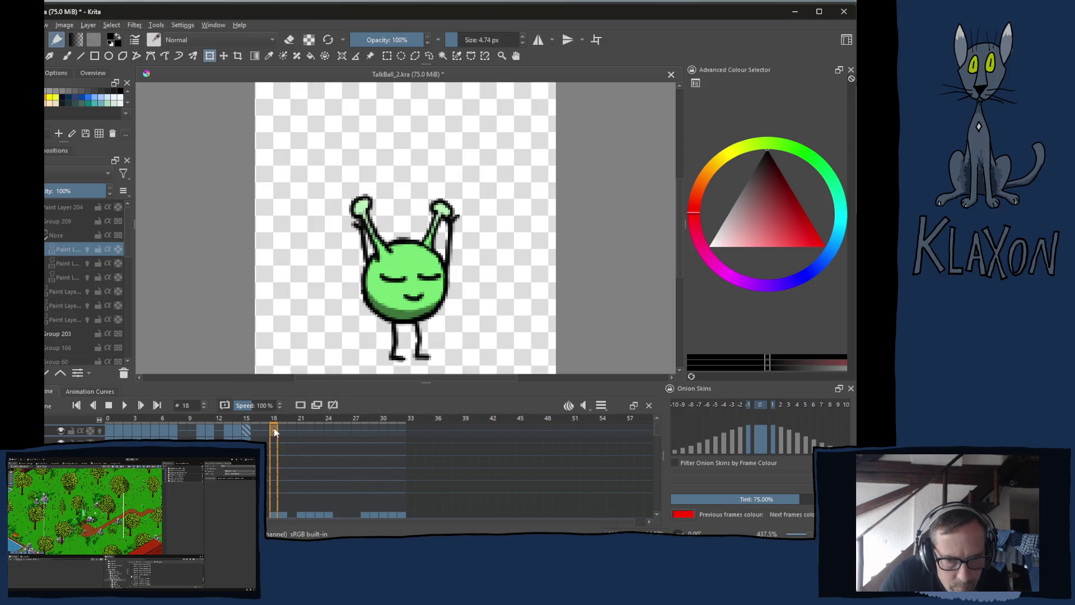
right_click(273, 428)
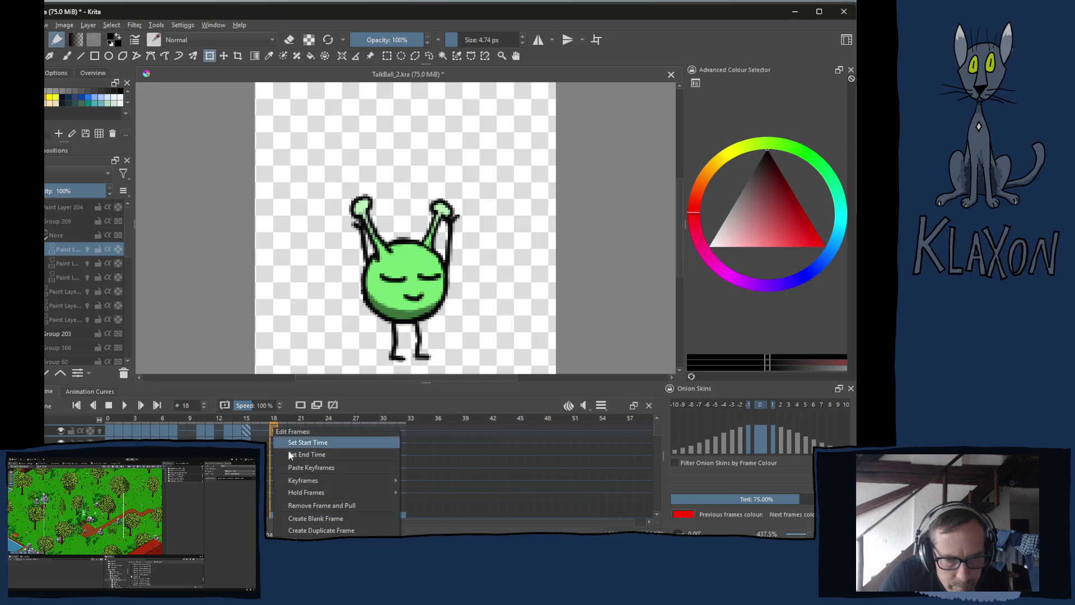
left_click(294, 468)
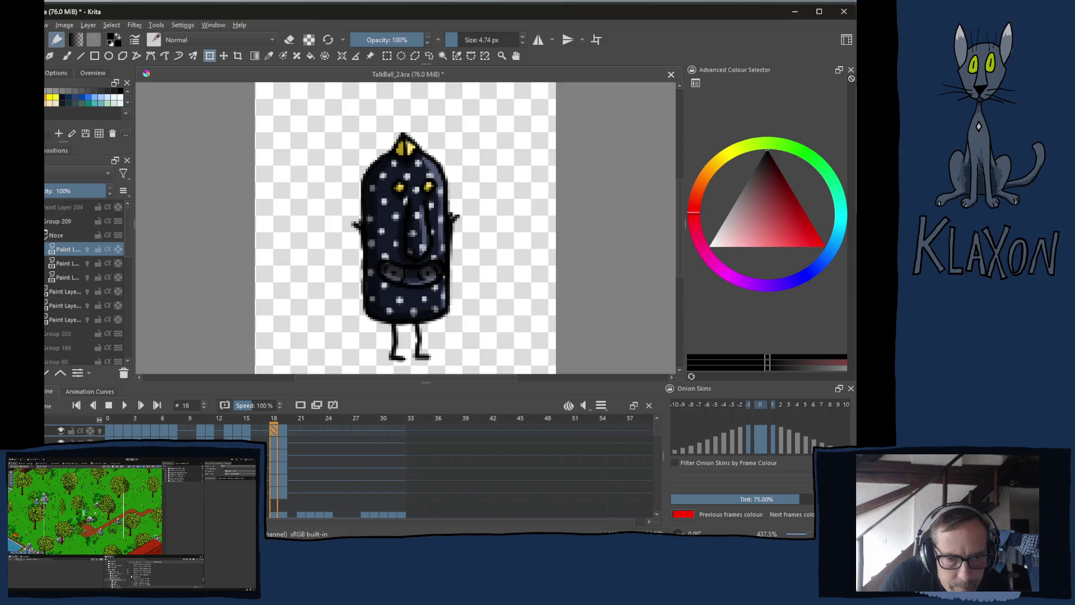
- Select the lower layer's frame 18 keyframe, zoom in on the character, and hide one paint layer
left_click(276, 494)
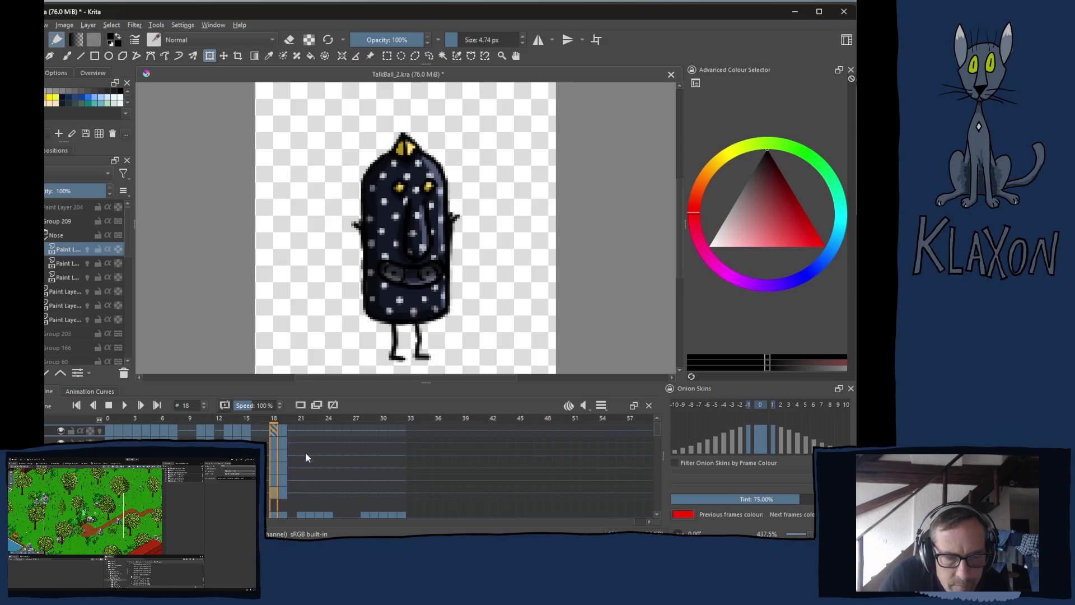
scroll(412, 291, "up", 5)
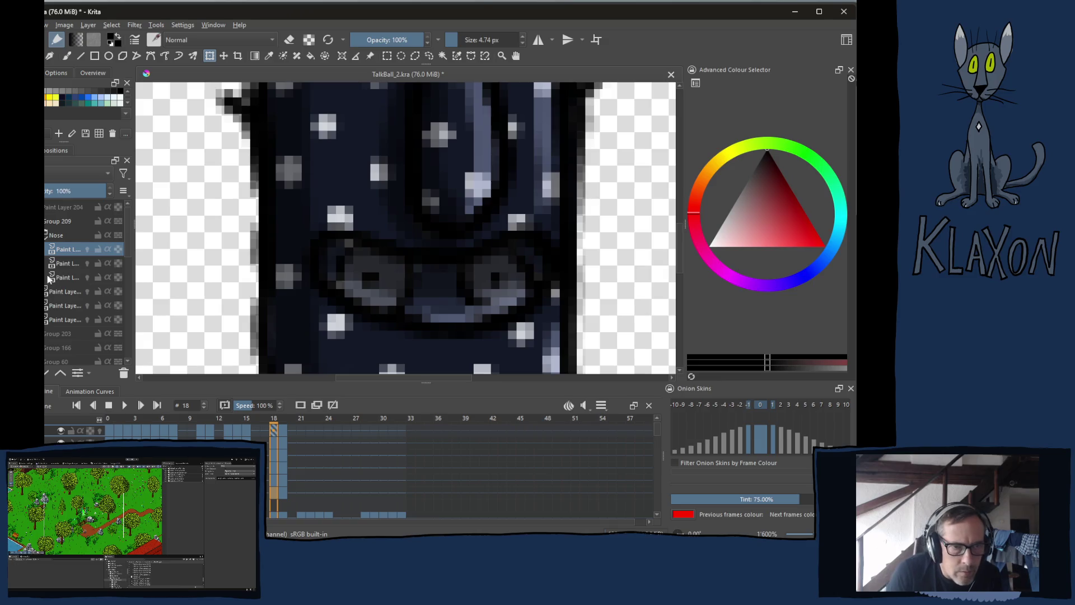
left_click(46, 305)
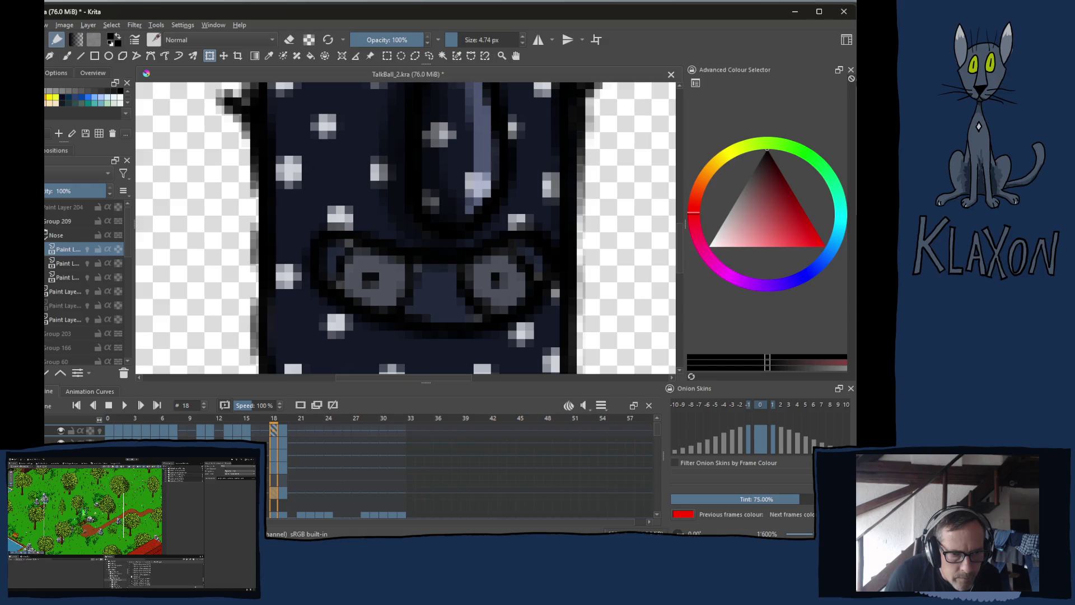
- On the lower paint layer, paint over the eye's grey highlights, iris and pupil with sampled dark blue
left_click(65, 319)
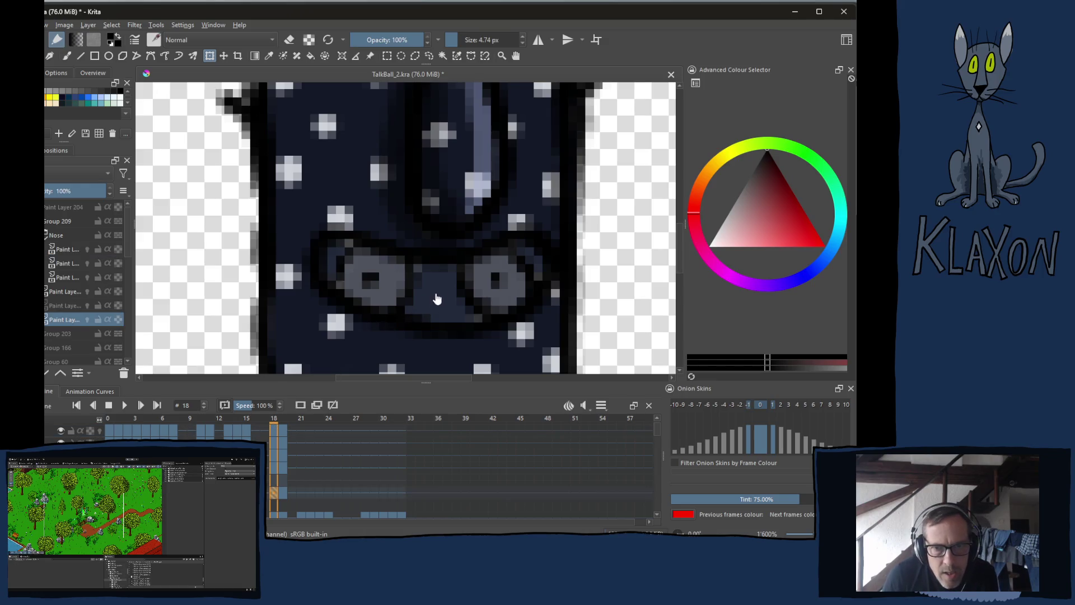
key("b")
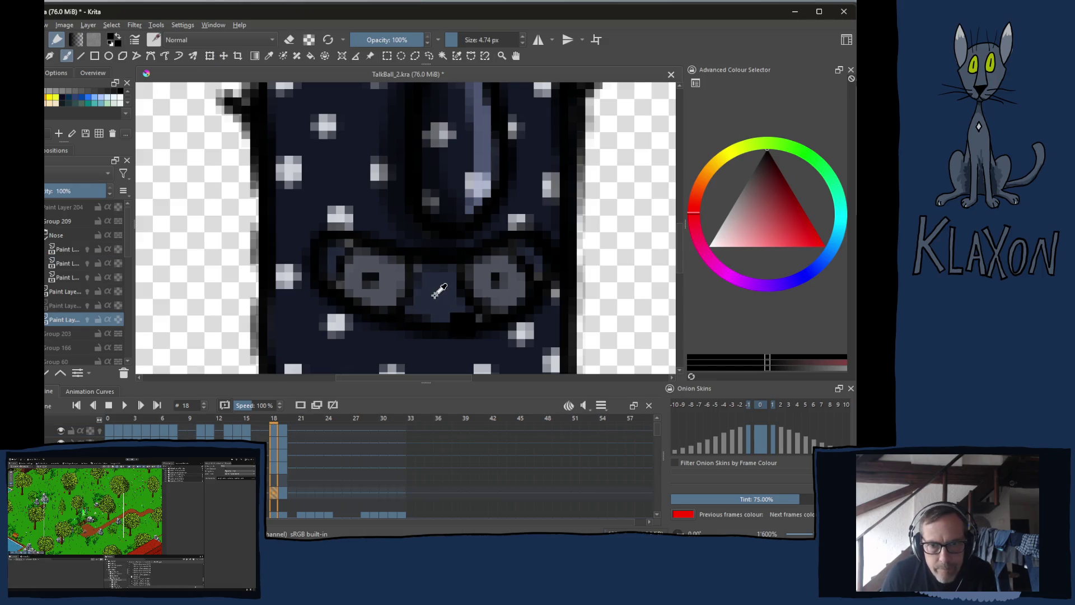
left_click(432, 294, "ctrl")
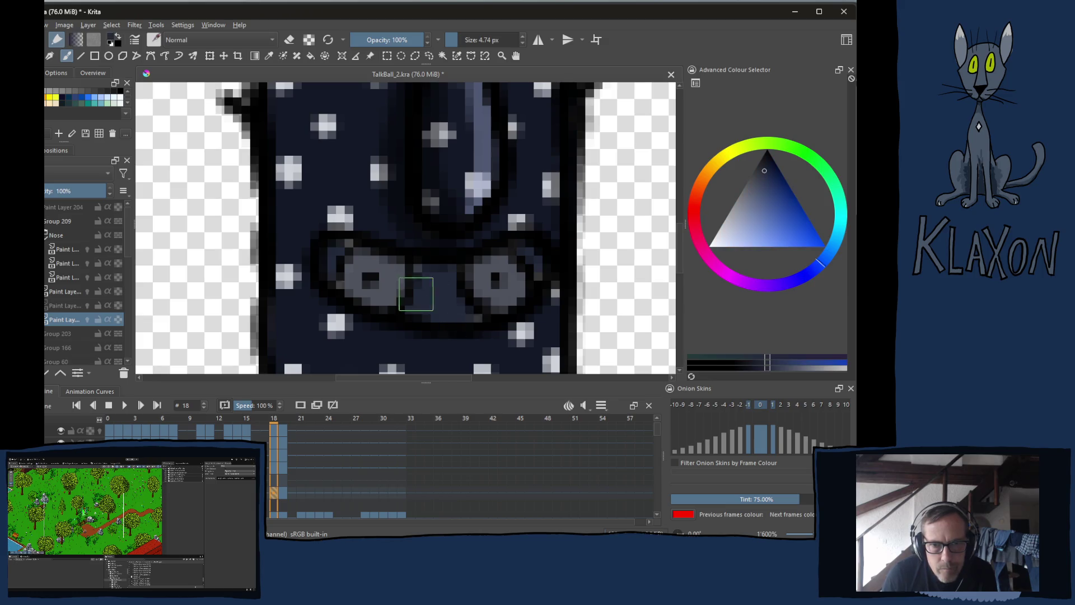
mouse_move(348, 269)
left_mouse_down()
mouse_move(370, 273)
mouse_move(358, 259)
mouse_move(427, 288)
mouse_move(360, 278)
mouse_move(372, 292)
left_mouse_up()
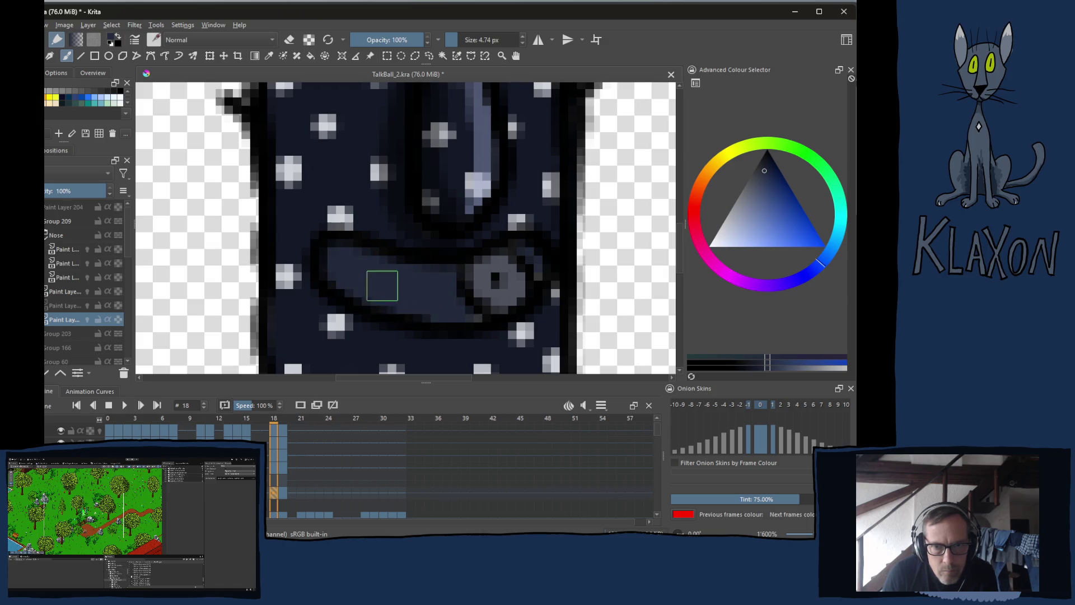
mouse_move(468, 288)
left_mouse_down()
mouse_move(497, 281)
mouse_move(459, 288)
mouse_move(511, 266)
mouse_move(499, 295)
mouse_move(466, 309)
left_mouse_up()
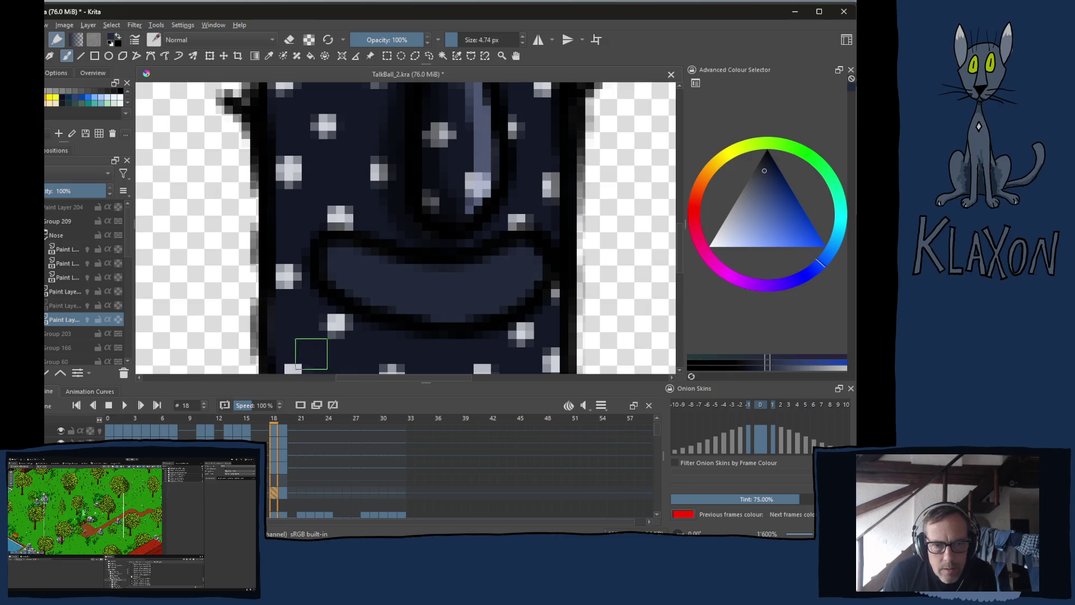
right_click(364, 242)
- Draw black lines along the mouth's lower edge and right side with a resized brush
left_click(369, 215)
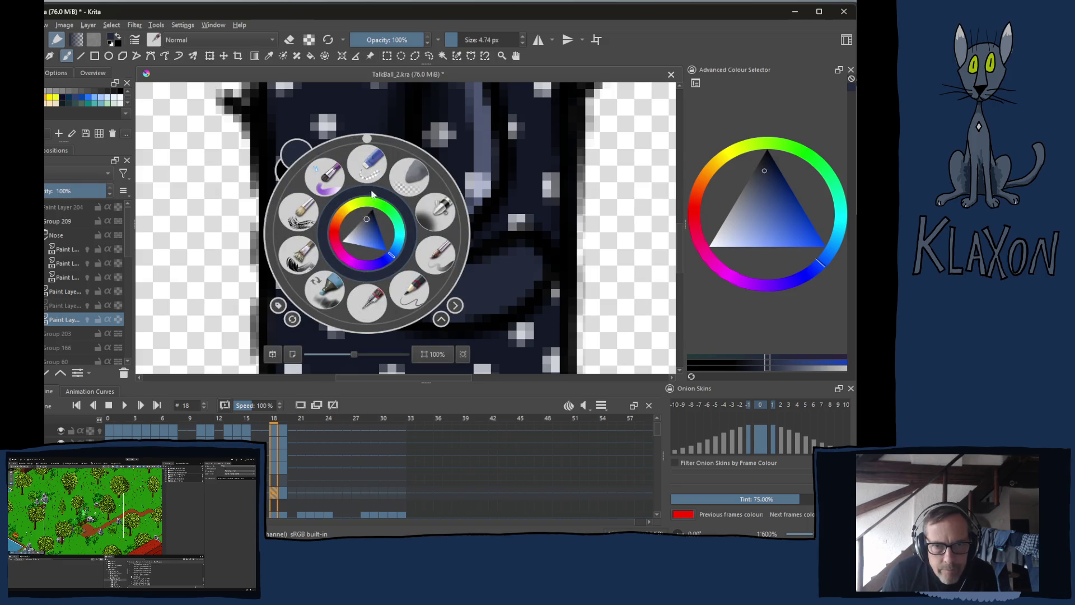
key("bracketleft")
key("bracketleft")
key("bracketleft")
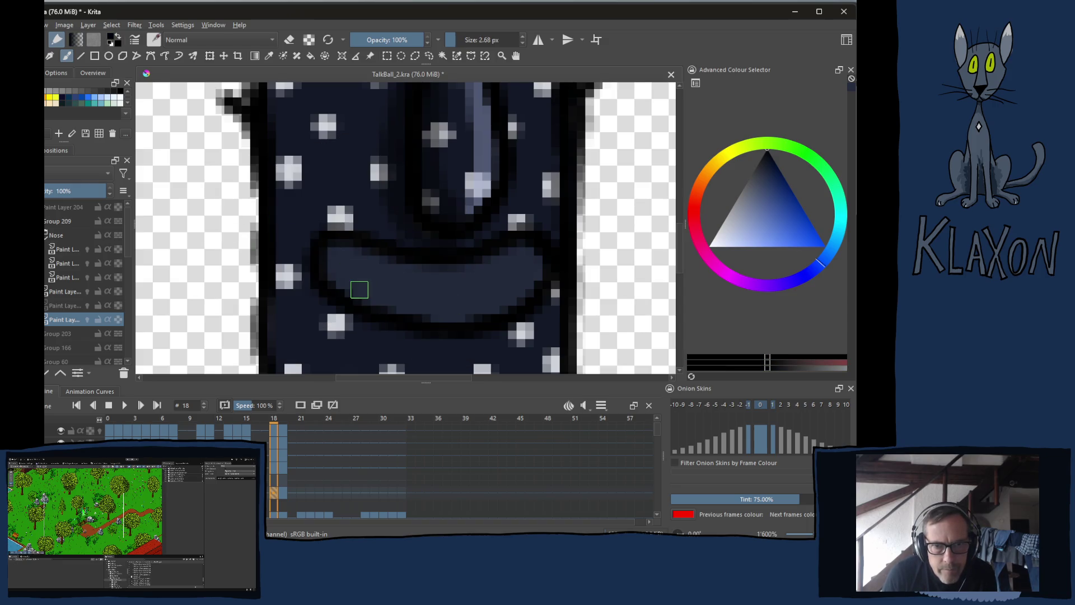
key("bracketright")
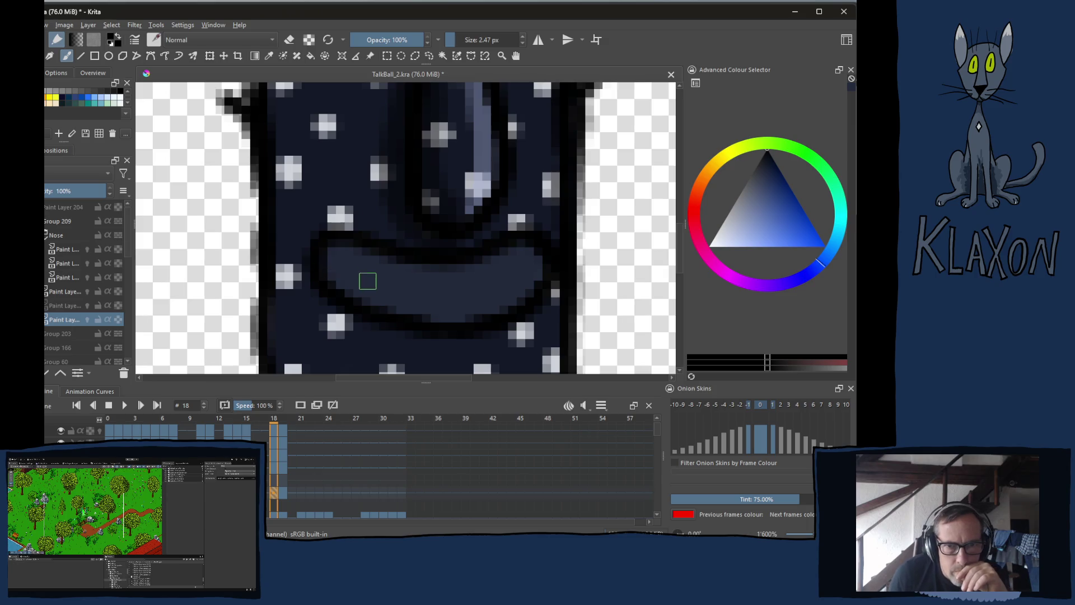
mouse_move(364, 295)
left_mouse_down()
mouse_move(408, 295)
mouse_move(376, 292)
mouse_move(389, 298)
left_mouse_up()
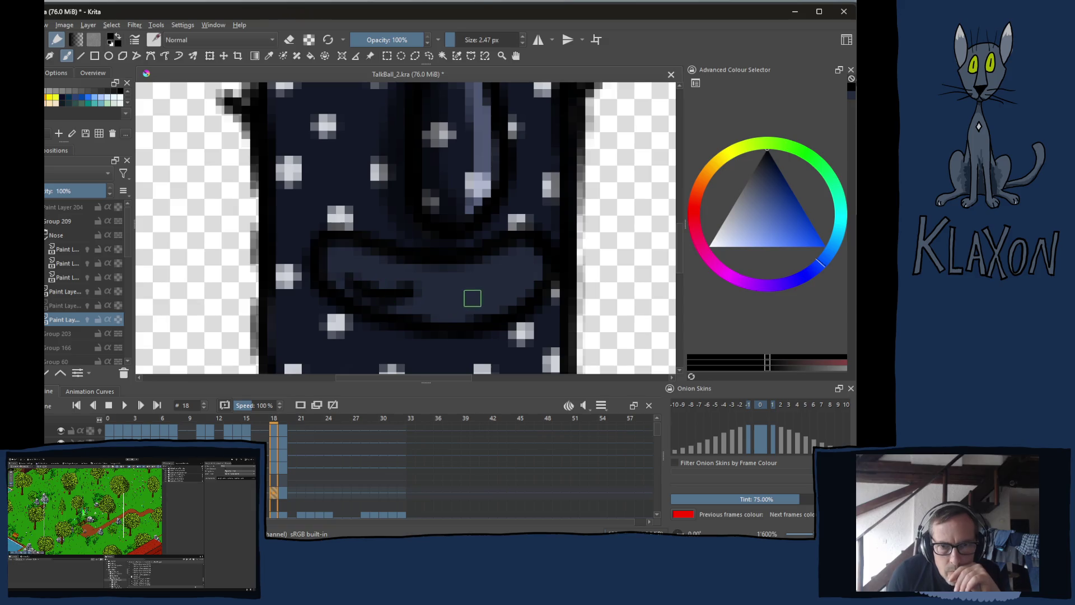
left_click_drag(477, 293, 521, 288)
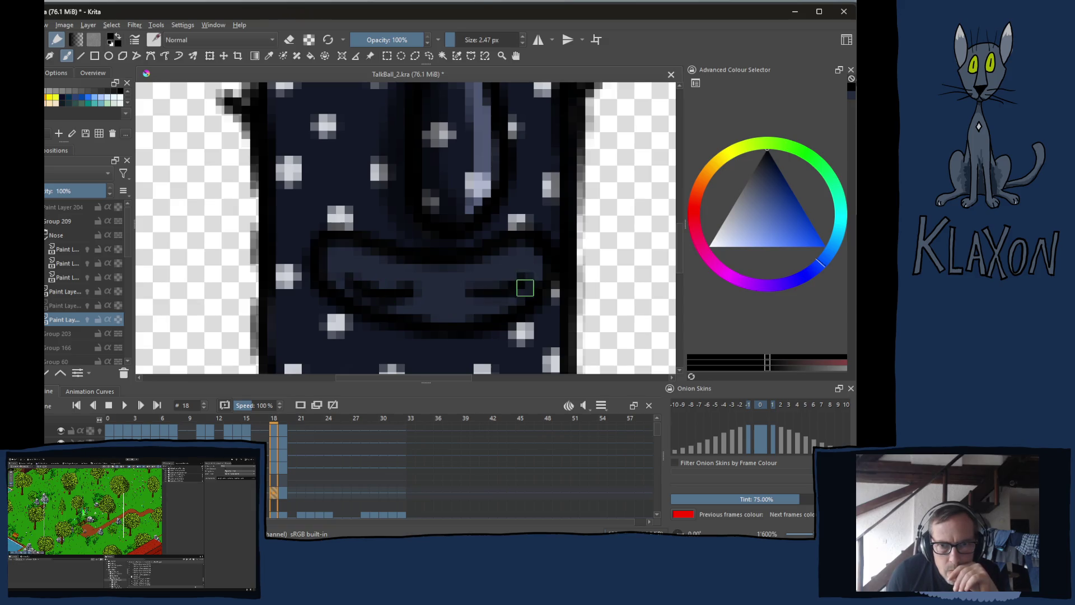
- Flip between frames 17, 18 and 19 to compare the drawings, ending on frame 18
key("Left")
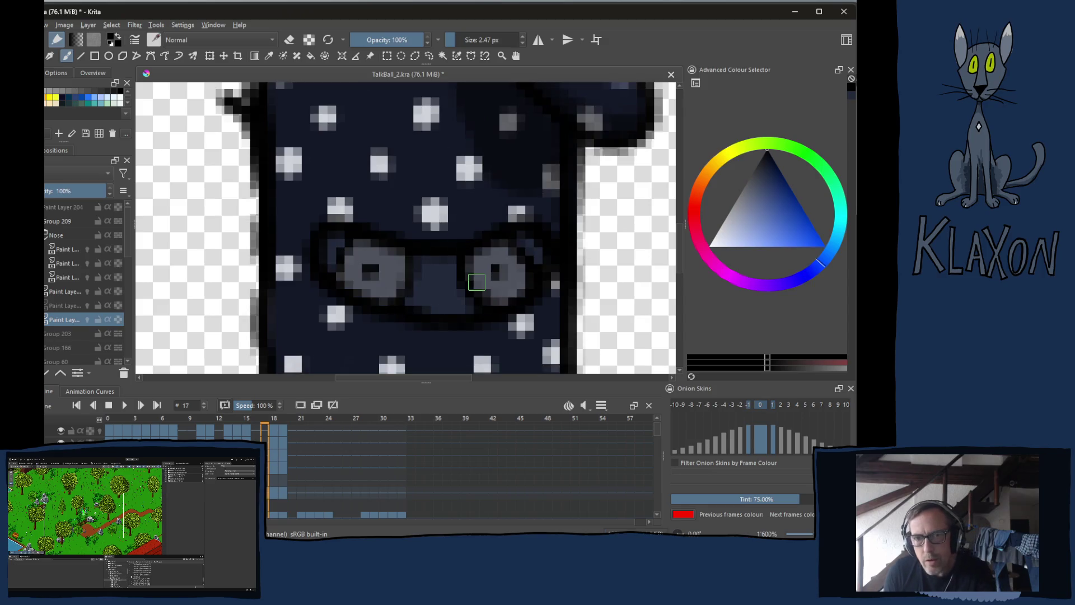
key("Right")
key("Left")
key("Right")
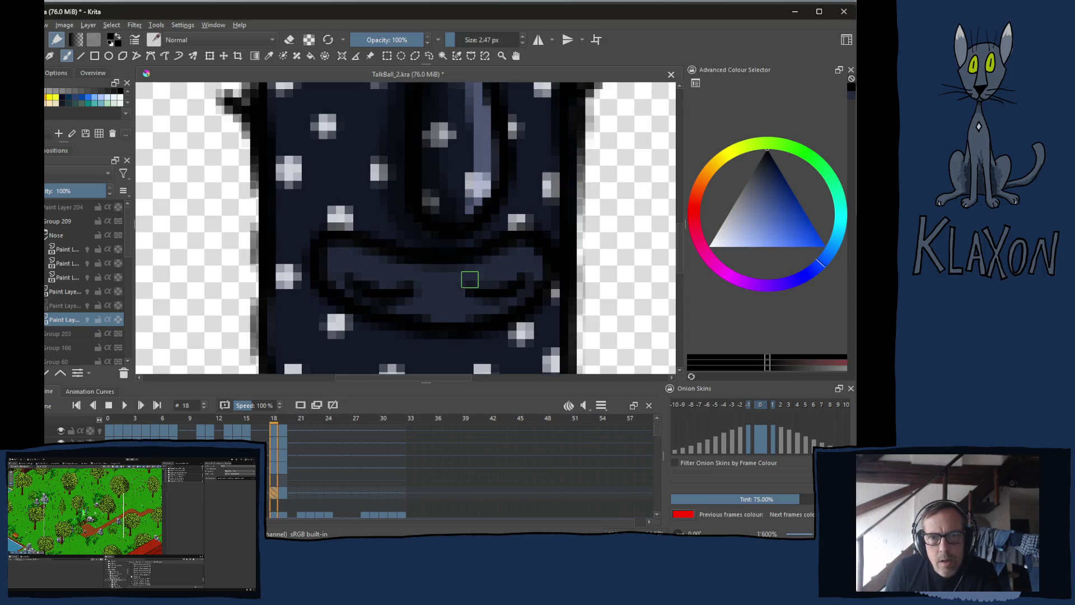
key("Left")
key("Right")
key("Right")
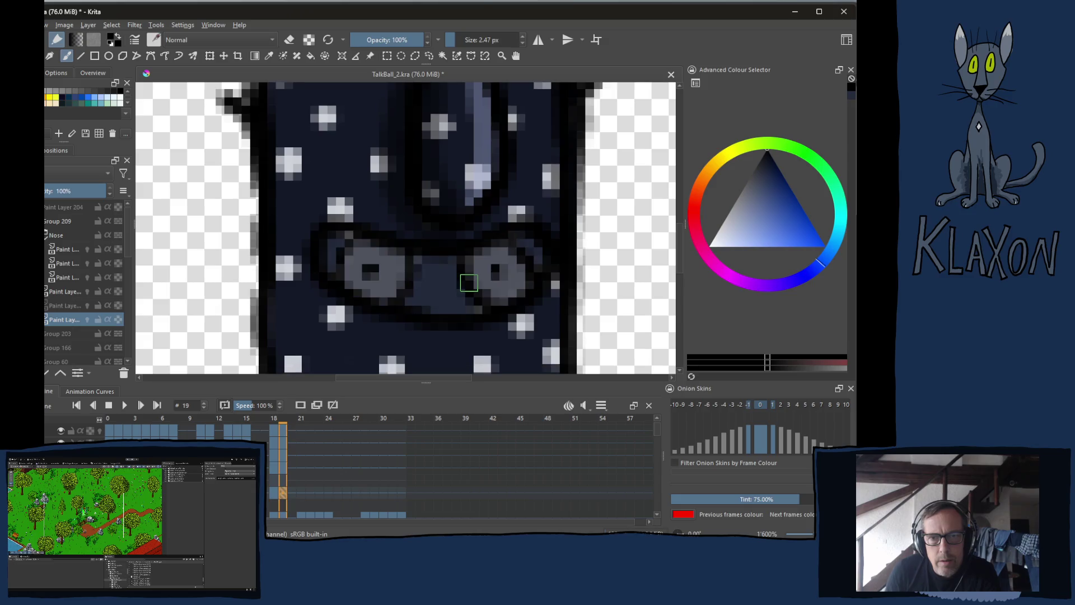
key("Left")
key("Right")
key("Left")
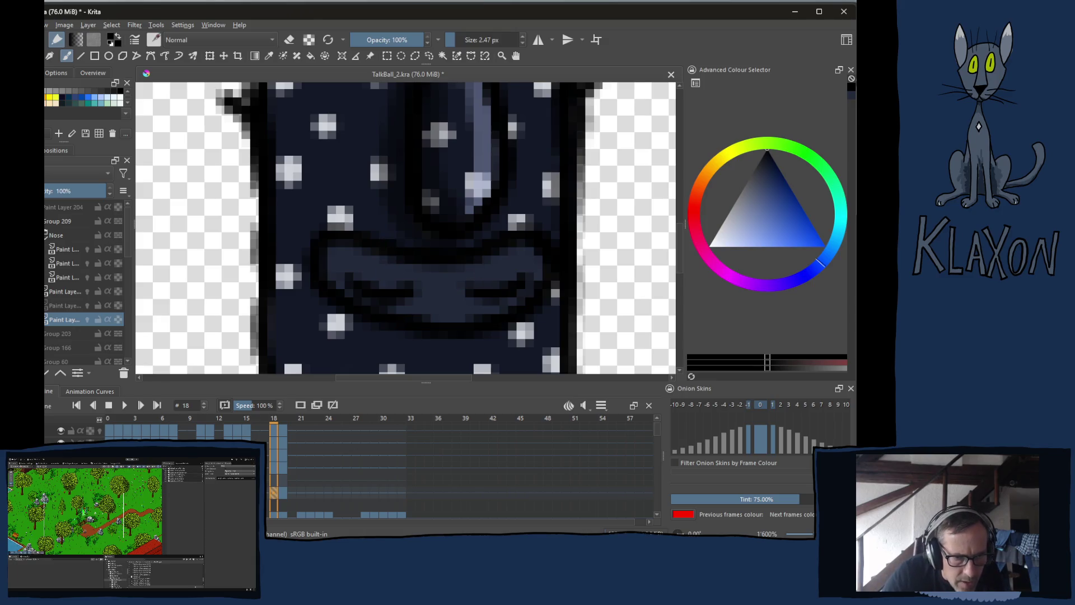
- Show the hidden paint layer again and move the playhead to frame 19
left_click(87, 305)
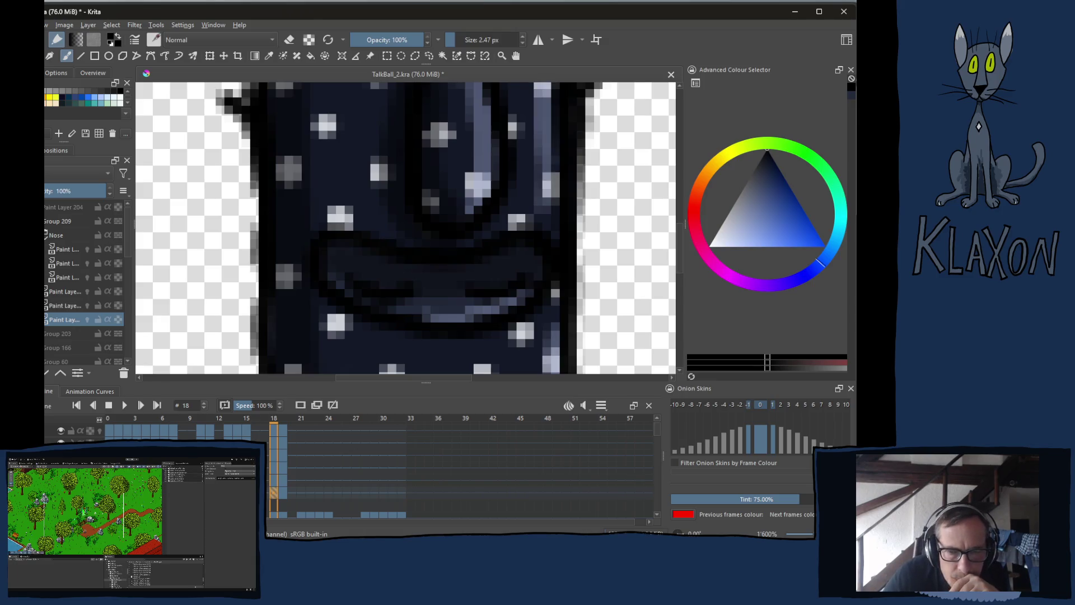
left_click(283, 494)
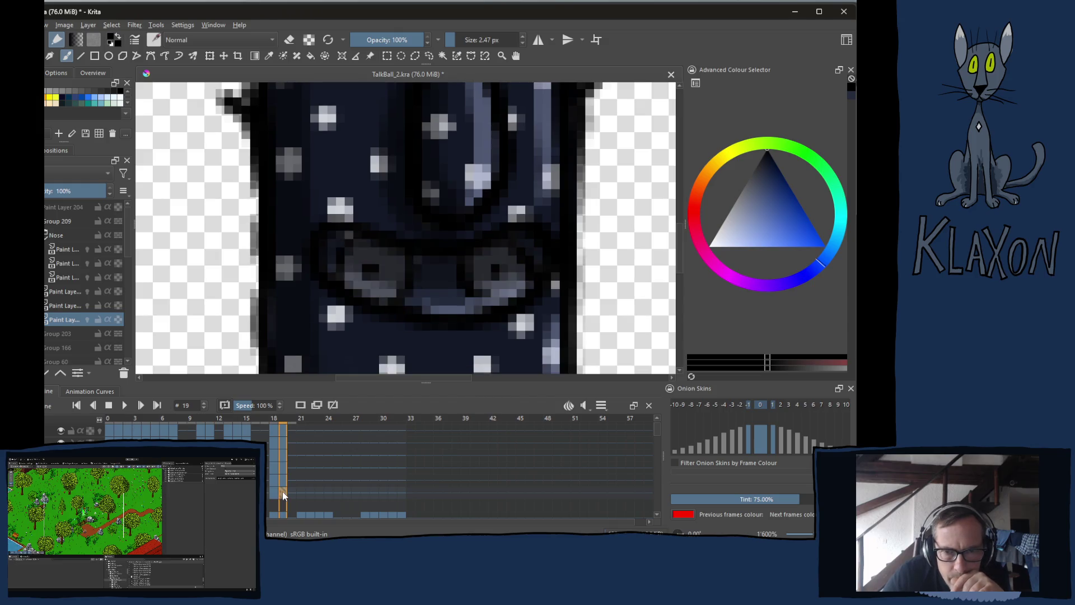
left_click(274, 494)
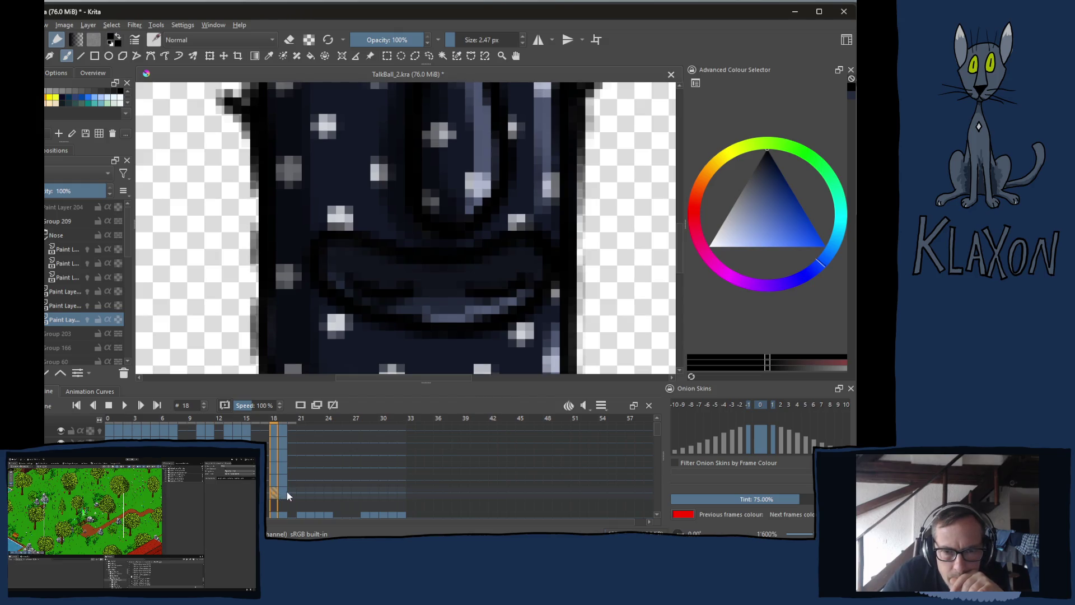
left_click(282, 492)
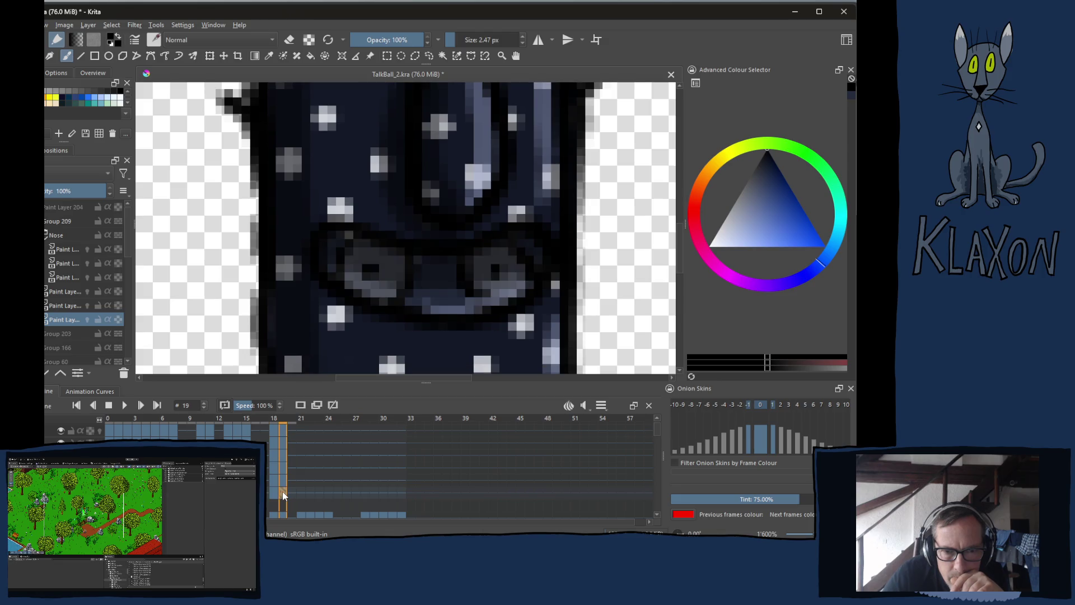
right_click(284, 492)
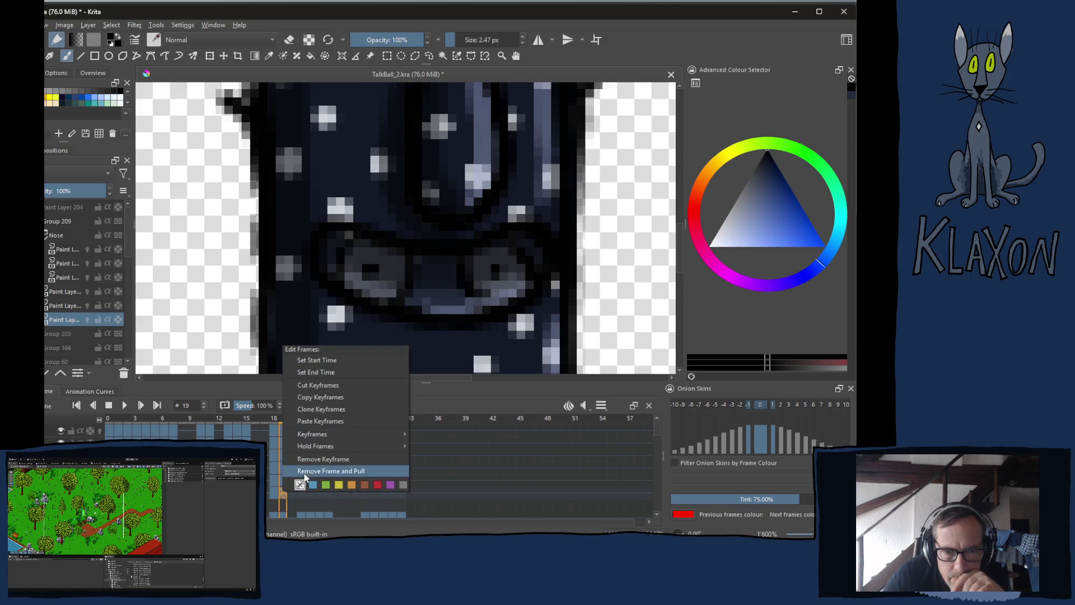
- Add a new mouth keyframe at frame 19, nudge it up one pixel, then step to frame 21
left_click(269, 397)
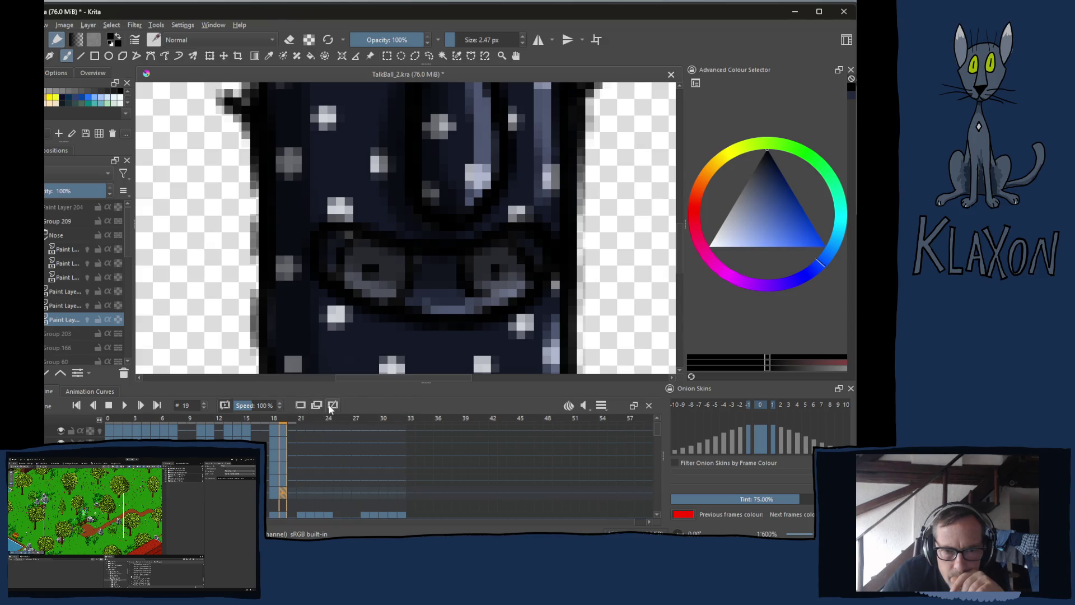
left_click(333, 406)
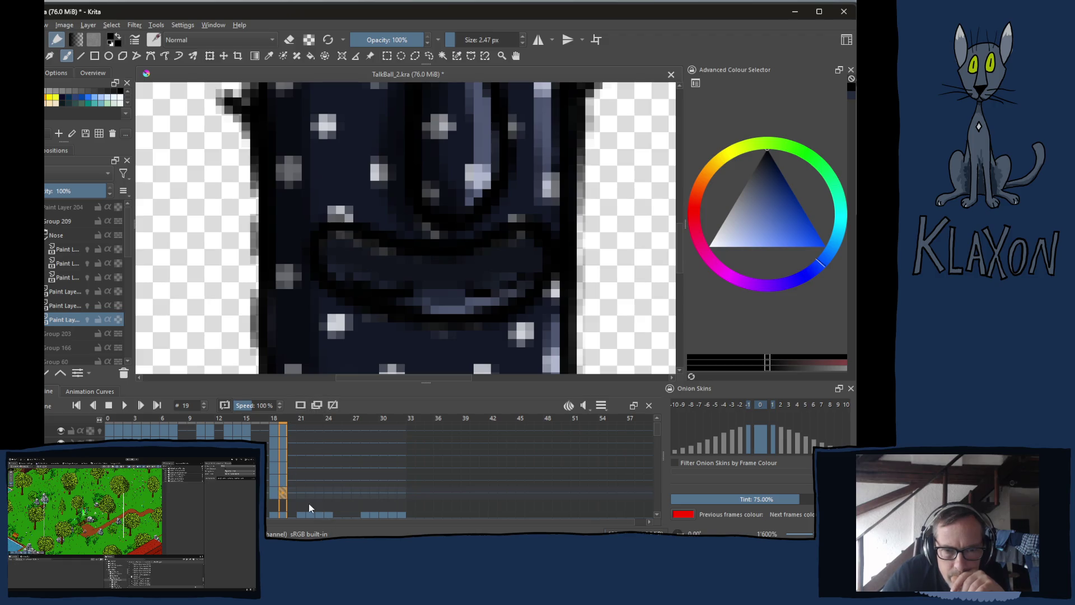
key("t")
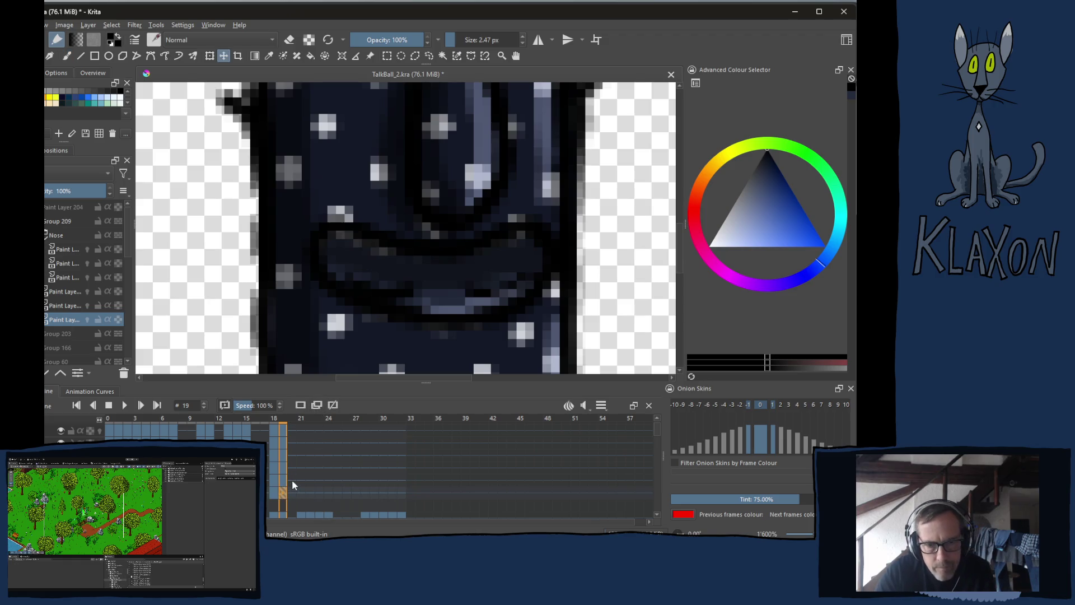
key("Up")
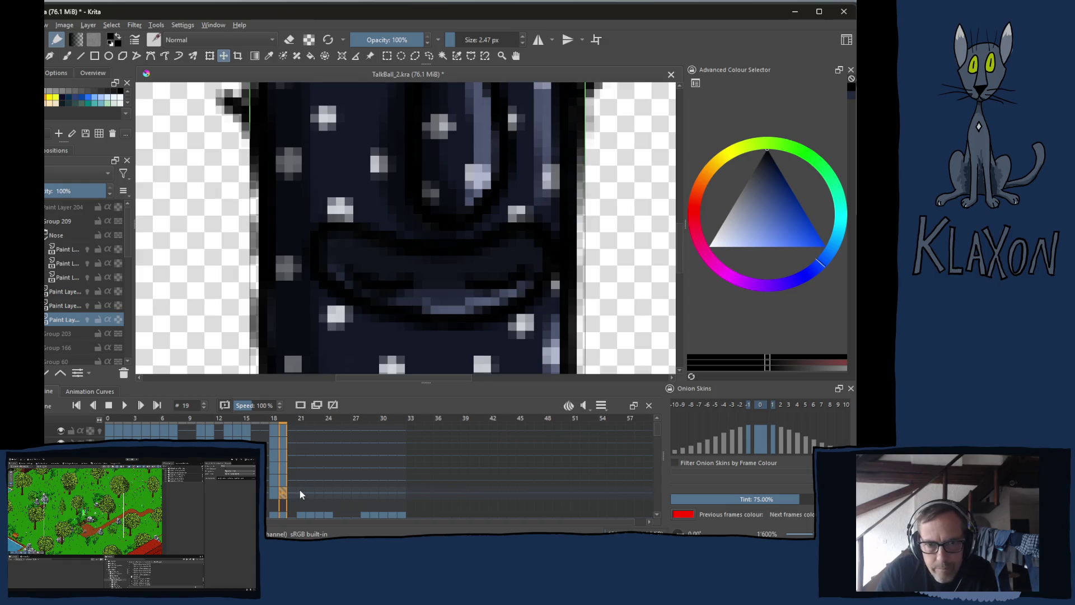
scroll(337, 308, "down", 6)
scroll(457, 331, "up", 4)
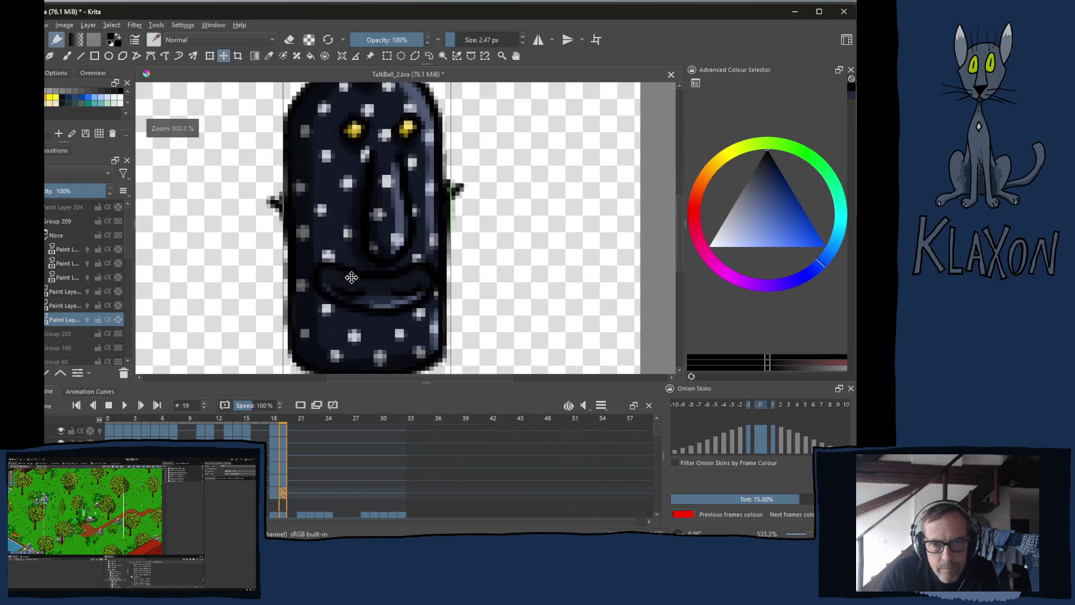
key("period")
key("period")
scroll(358, 305, "down", 2)
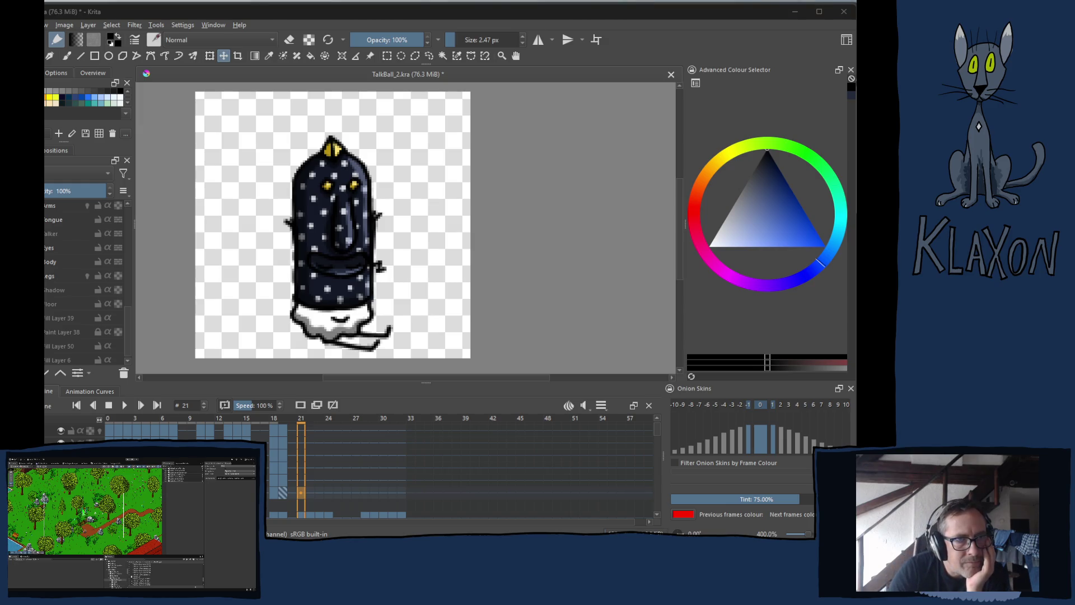
- Return focus to the drawing window and jump back to frame 10
left_click(559, 14)
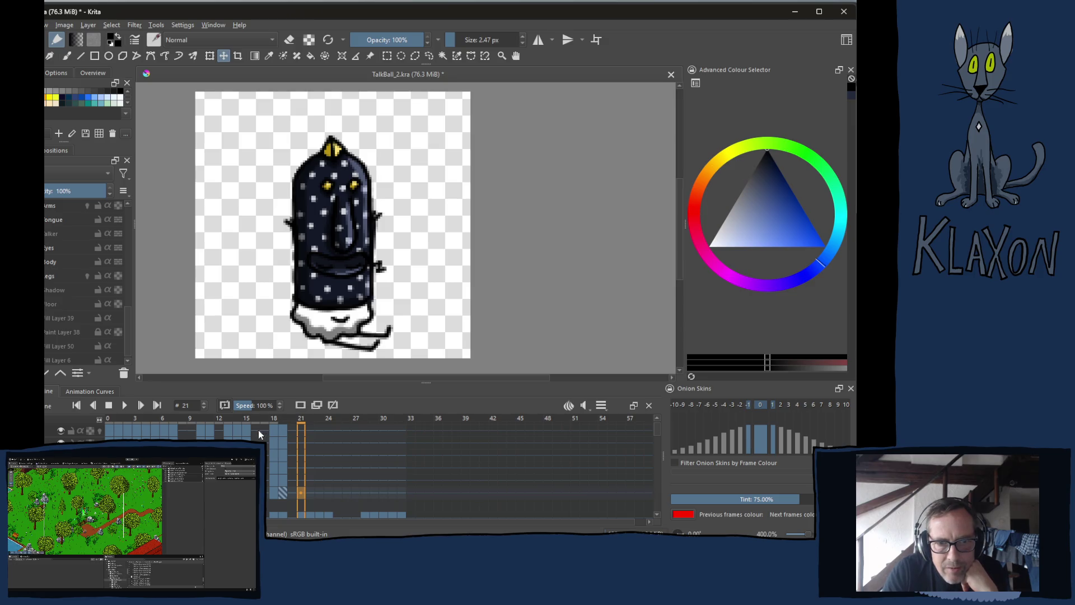
left_click(200, 429)
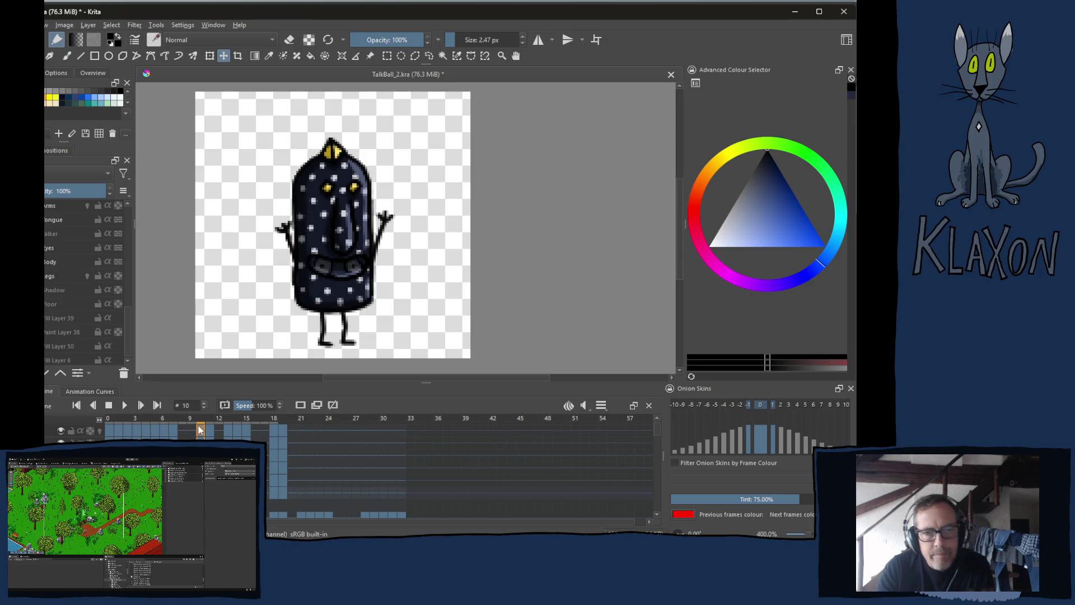
- Copy the raised-arms keyframe from frame 10 and paste it onto frame 21
left_click(212, 431)
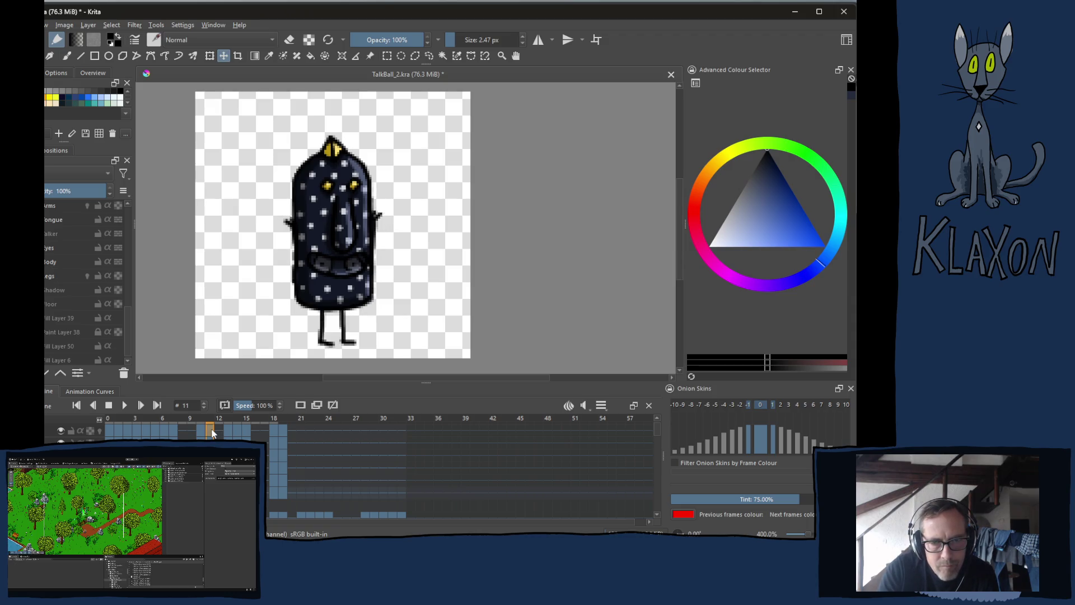
left_click(200, 430)
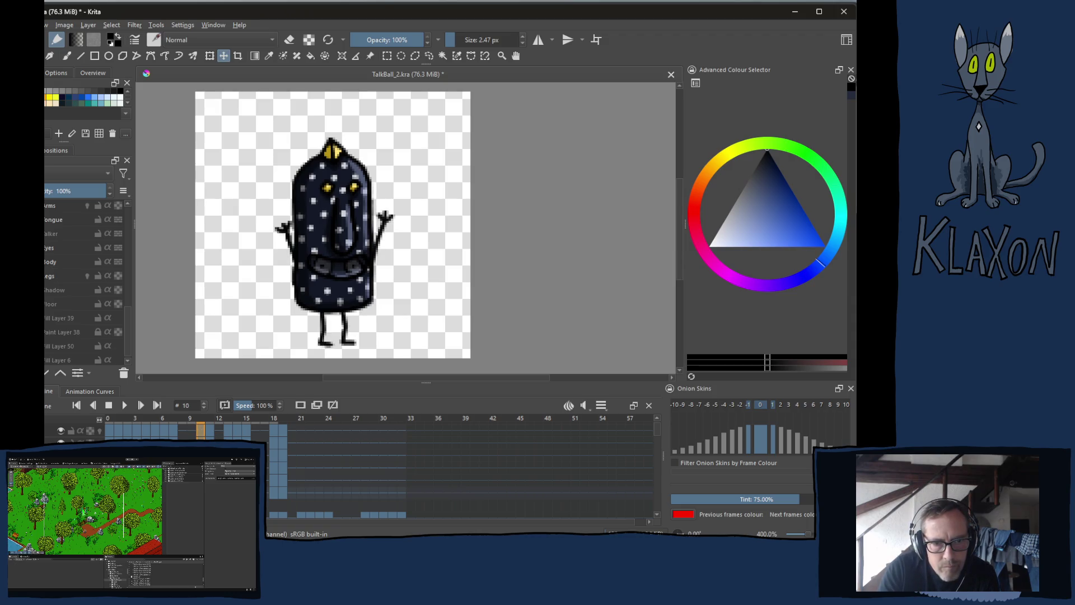
right_click(201, 431)
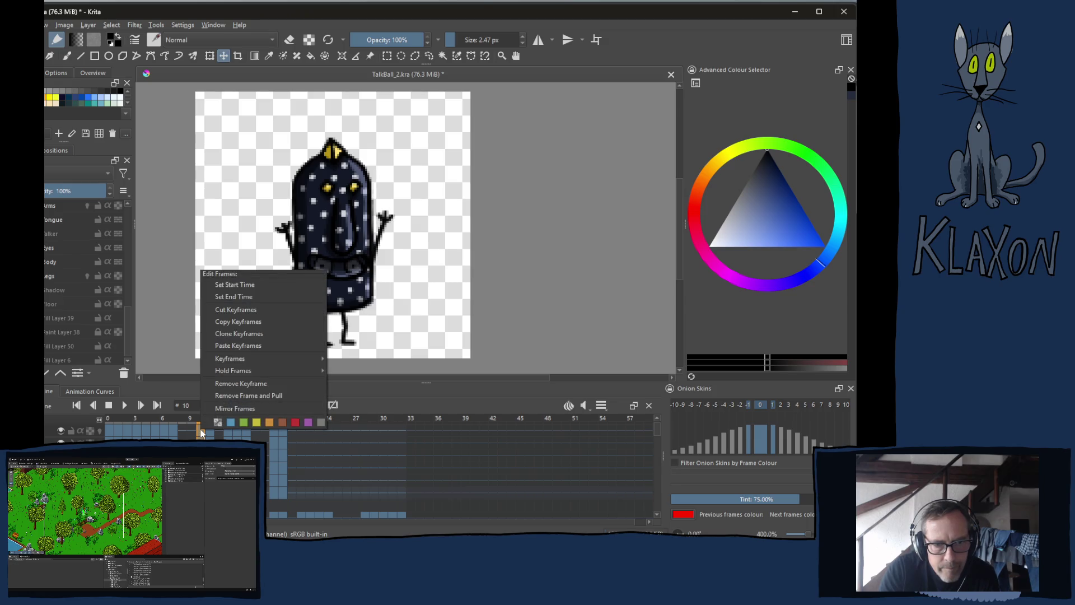
left_click(242, 319)
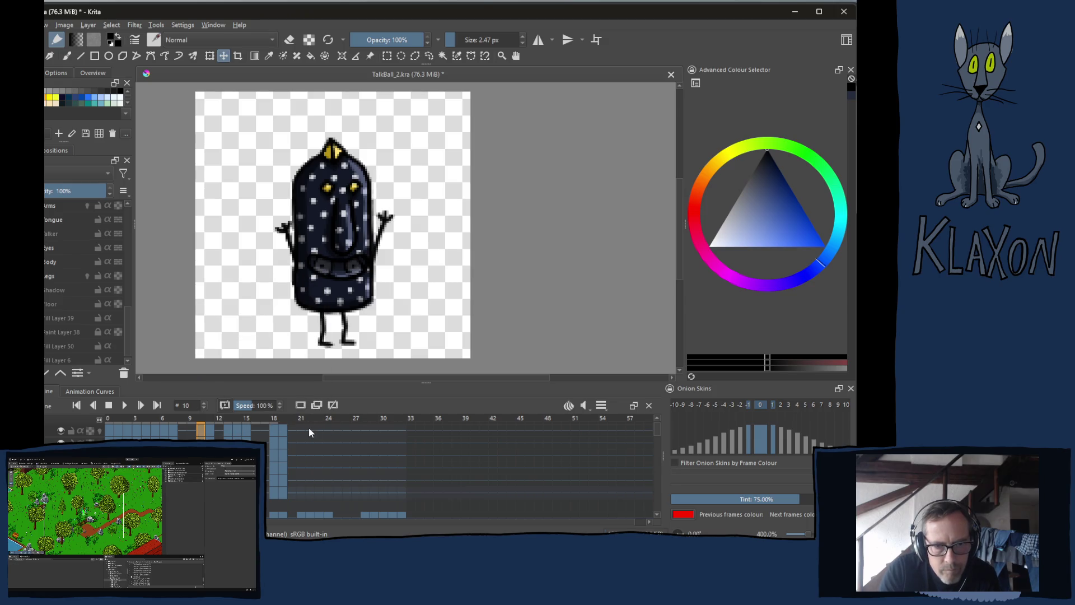
left_click(301, 430)
right_click(301, 430)
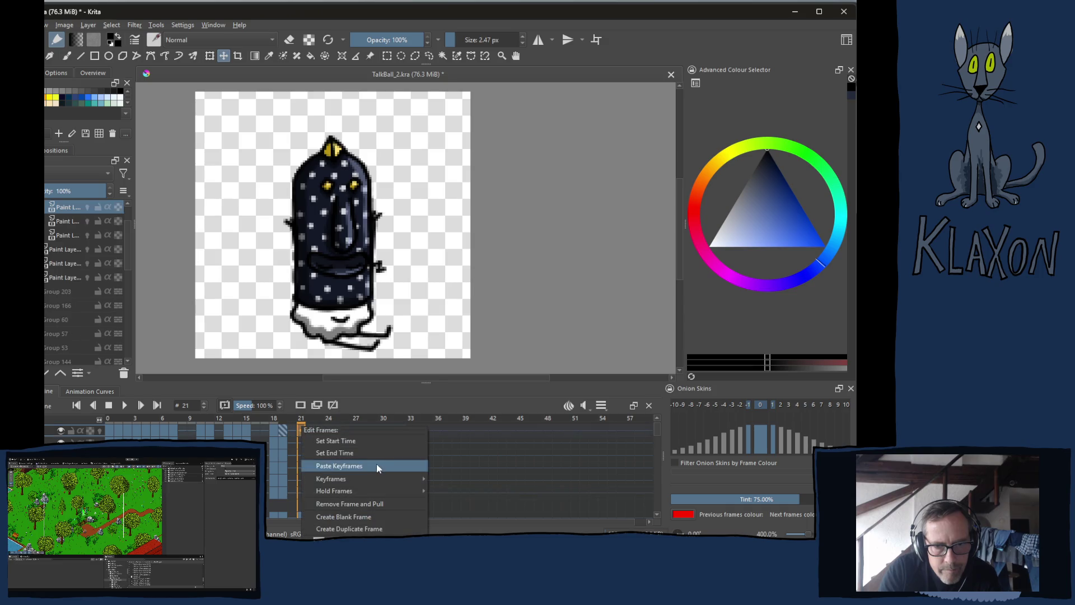
left_click(349, 466)
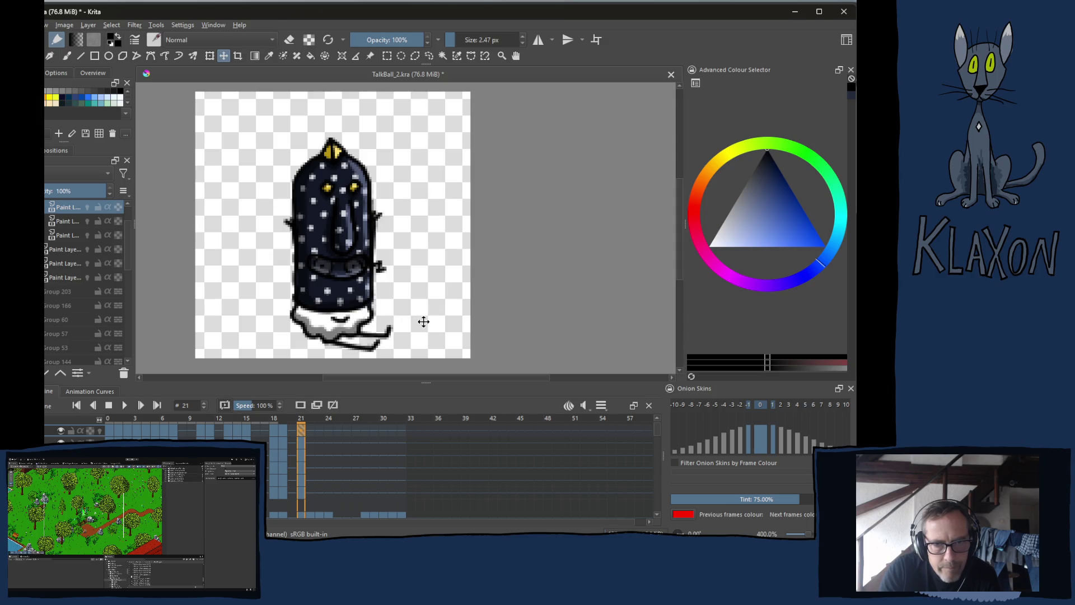
key("Up")
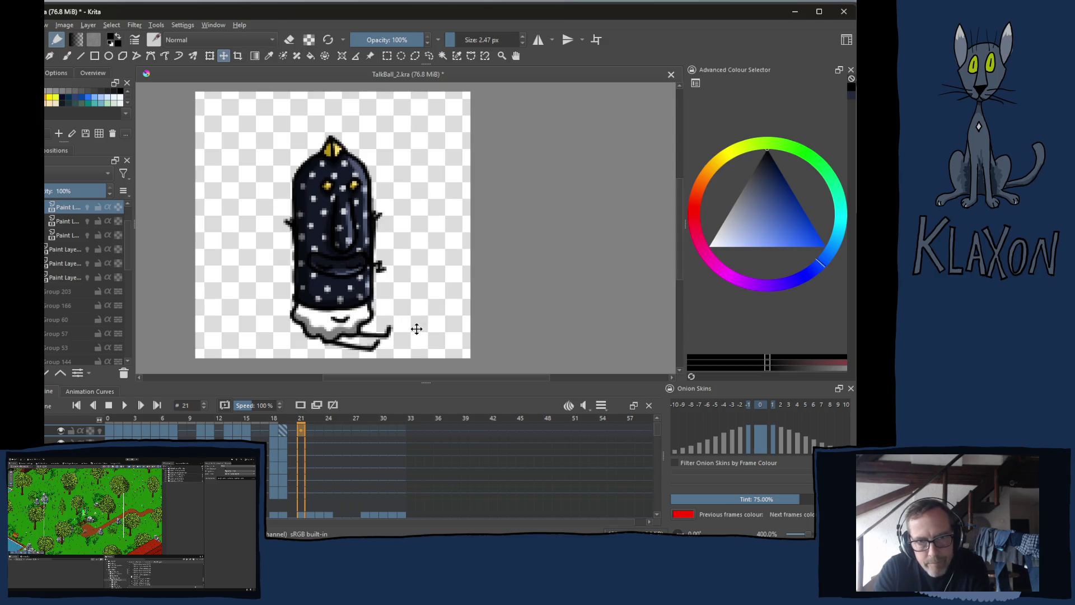
- Clone the frame 18 leg keyframes and paste them onto frame 21
left_click(274, 428)
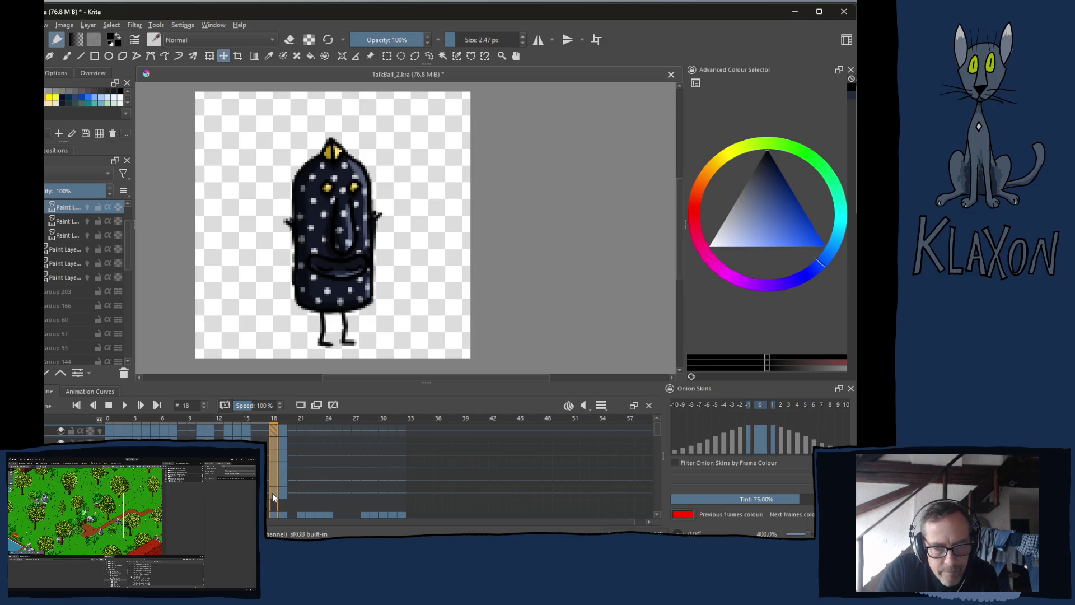
right_click(273, 431)
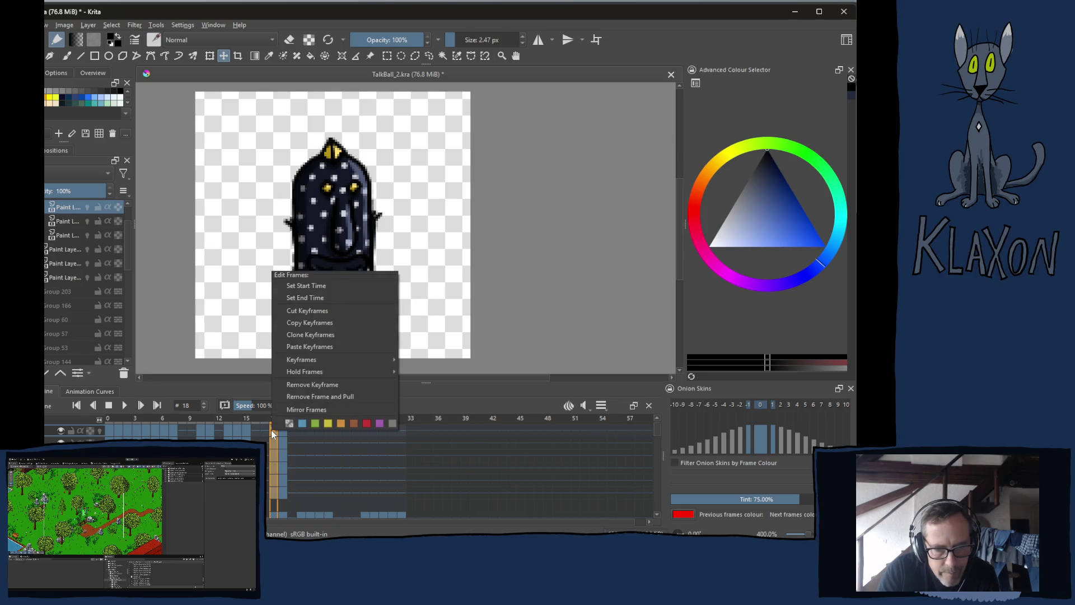
left_click(309, 334)
left_click(302, 430)
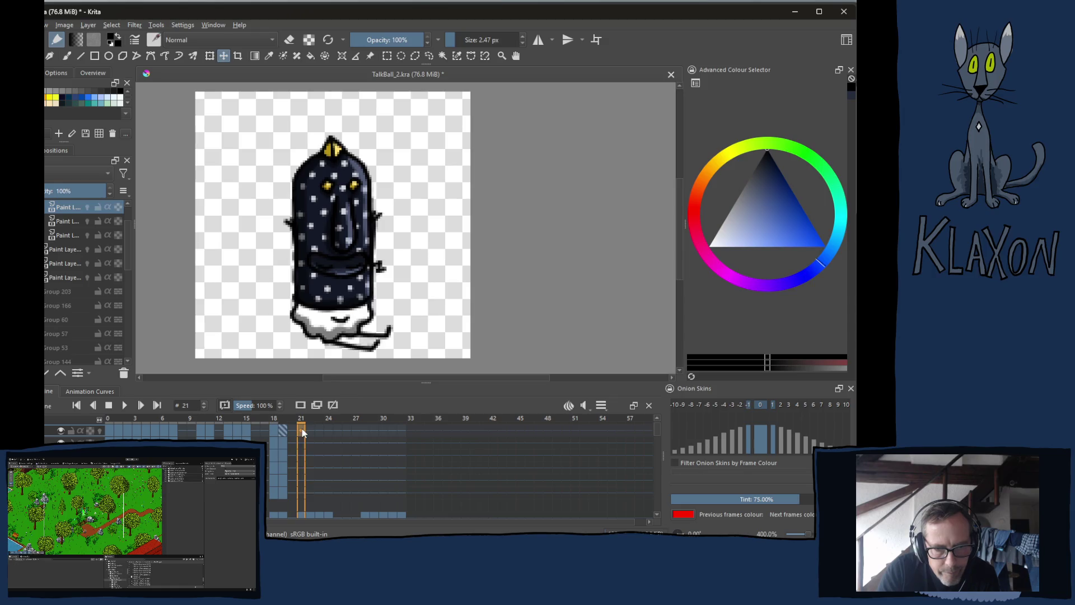
right_click(302, 430)
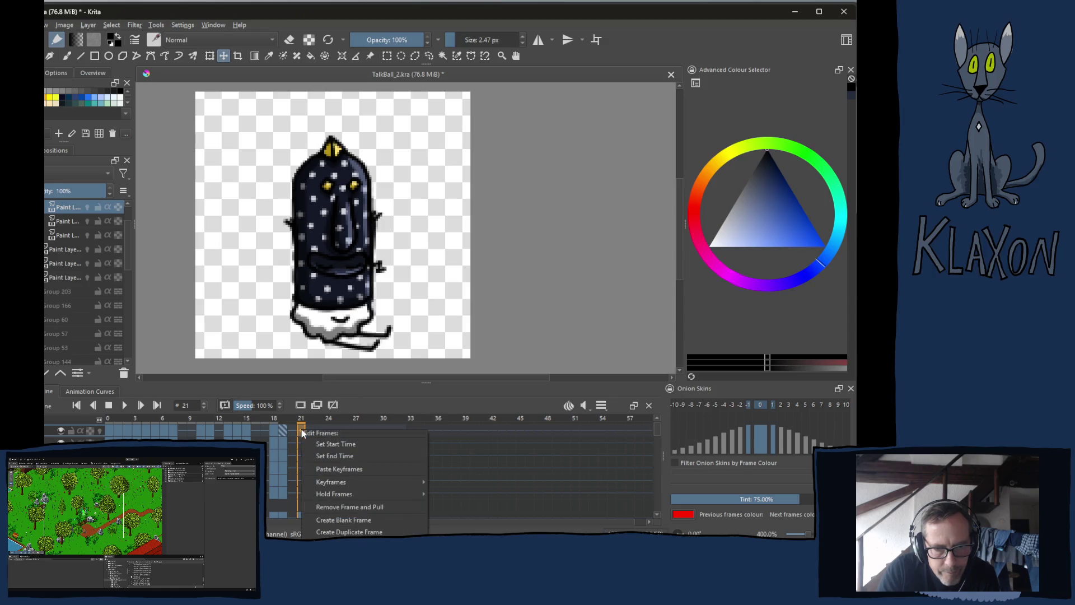
left_click(339, 470)
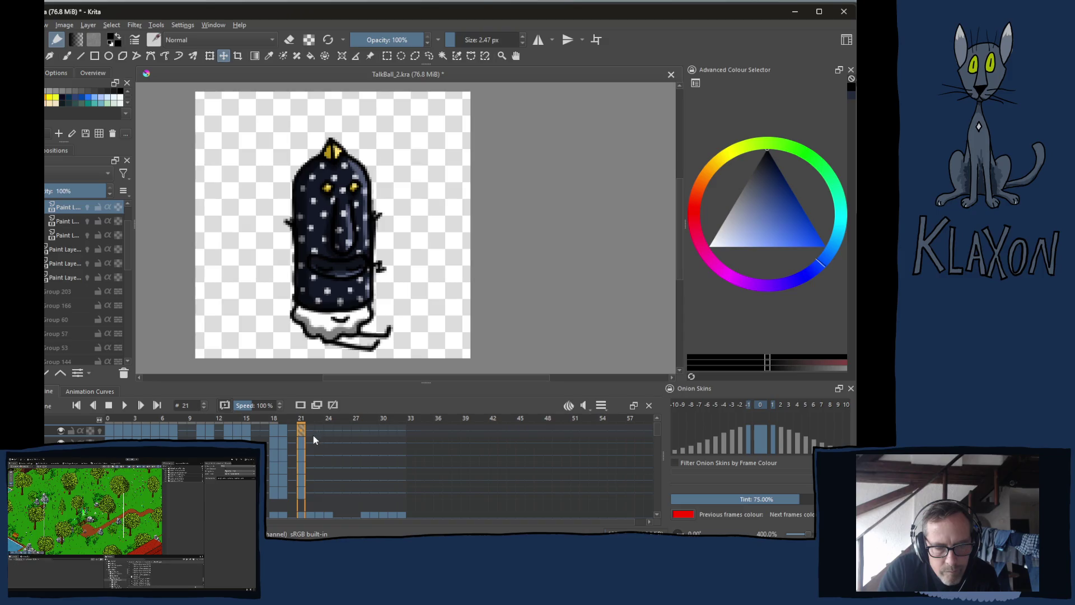
scroll(55, 223, "up", 1)
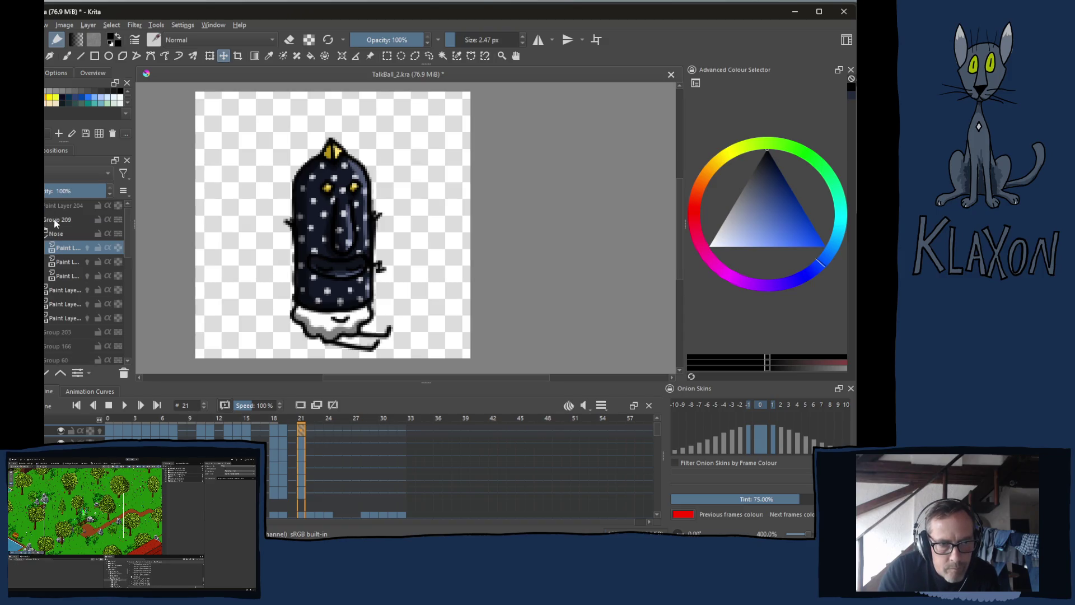
- Transform Group 209 to nudge the whole body group down on the canvas
left_click(55, 221)
key("ctrl+t")
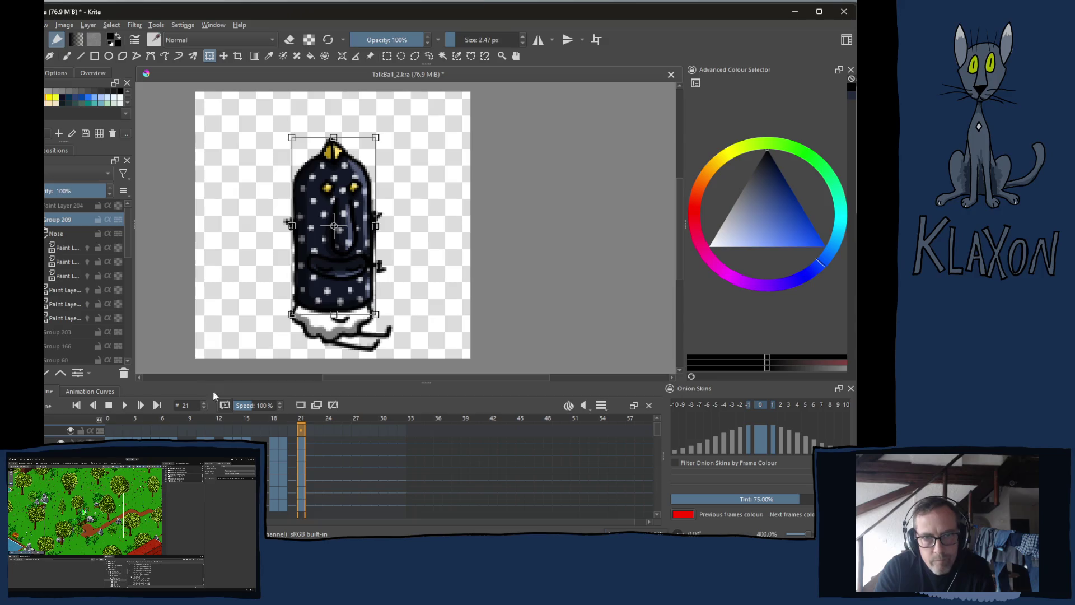
key("shift+Down")
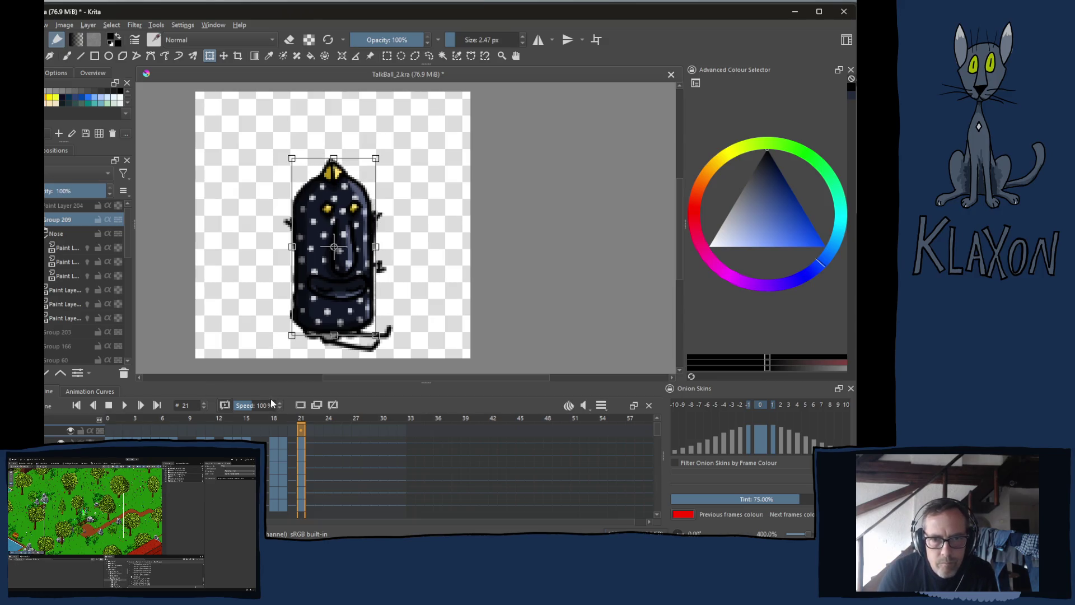
key("Down")
key("Down")
key("Down")
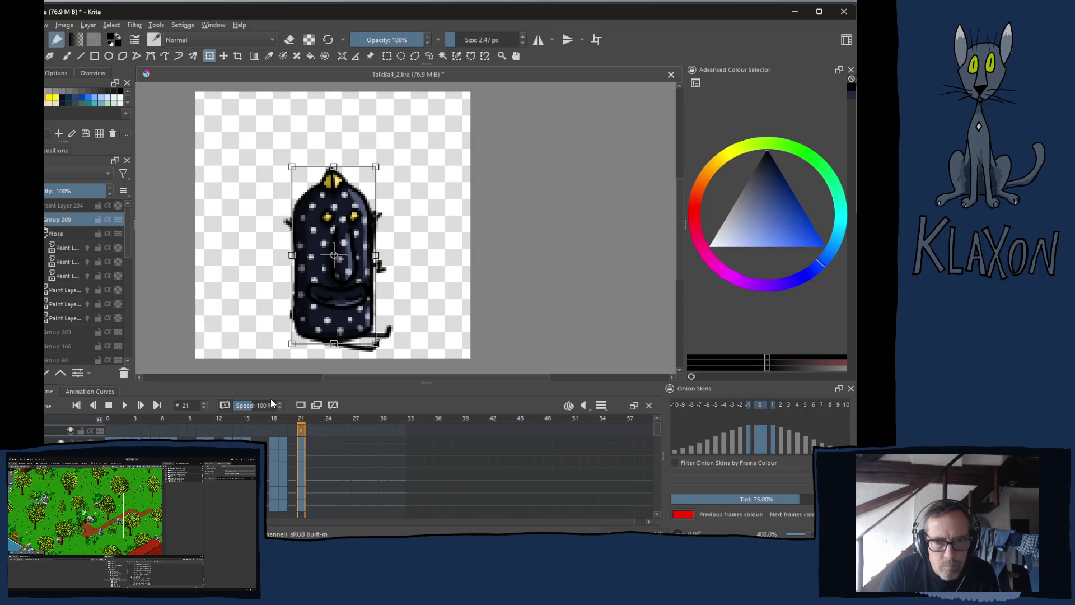
- Compare frames 21 to 23, switch to the Move tool and return to frame 22
key("Right")
key("Right")
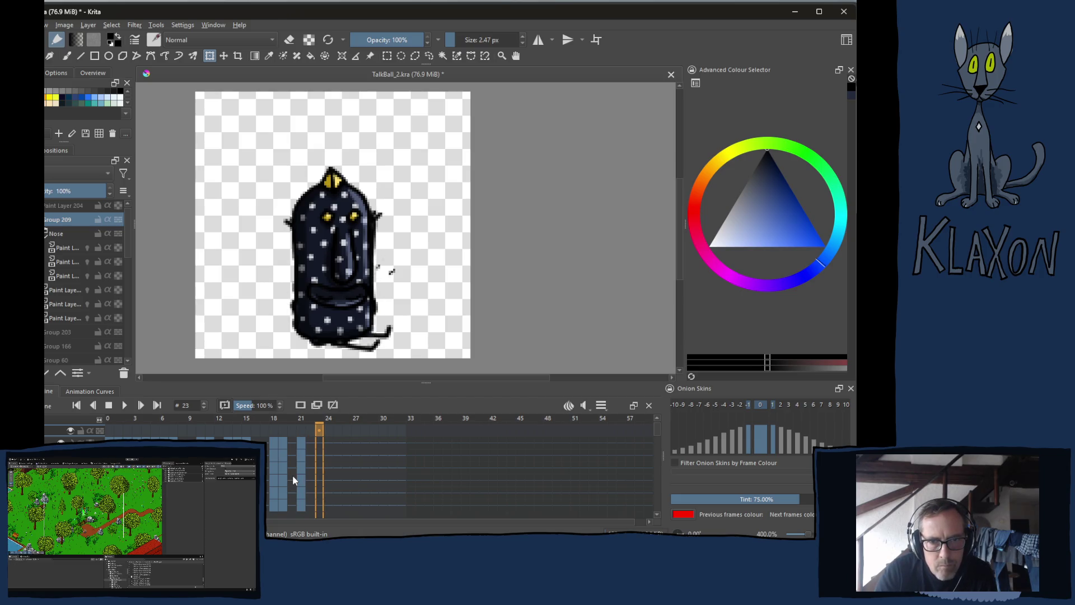
key("Left")
key("Right")
key("Right")
key("Right")
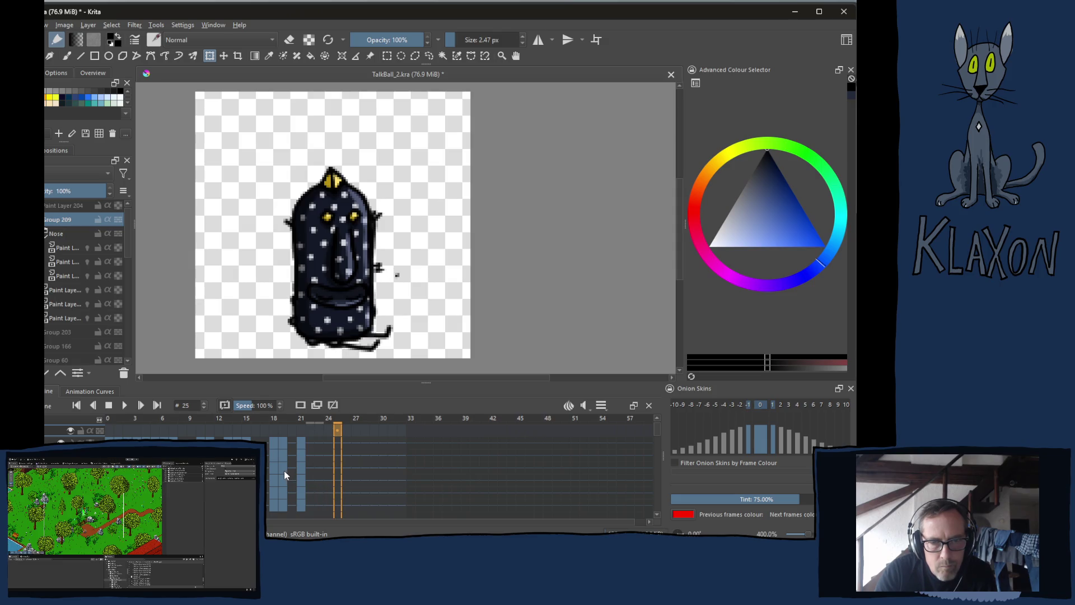
key("Left")
key("Left")
key("Left")
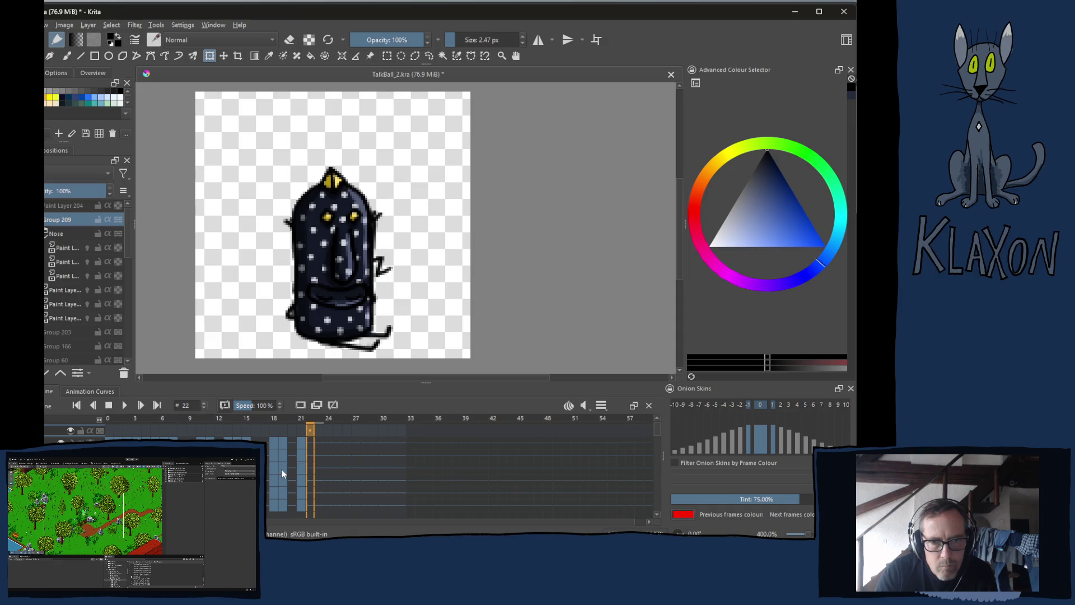
key("Left")
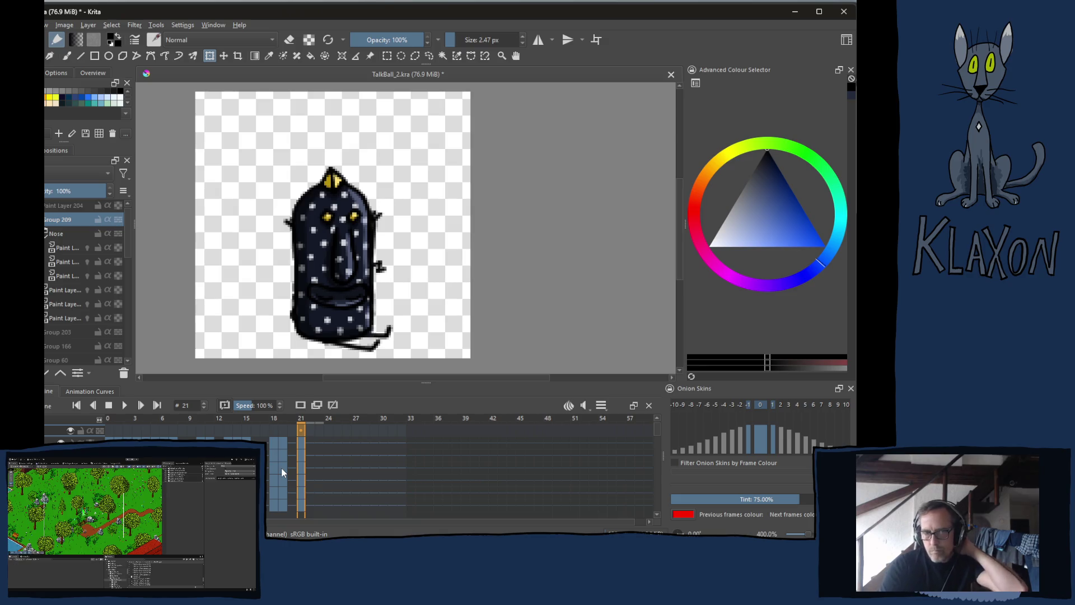
key("t")
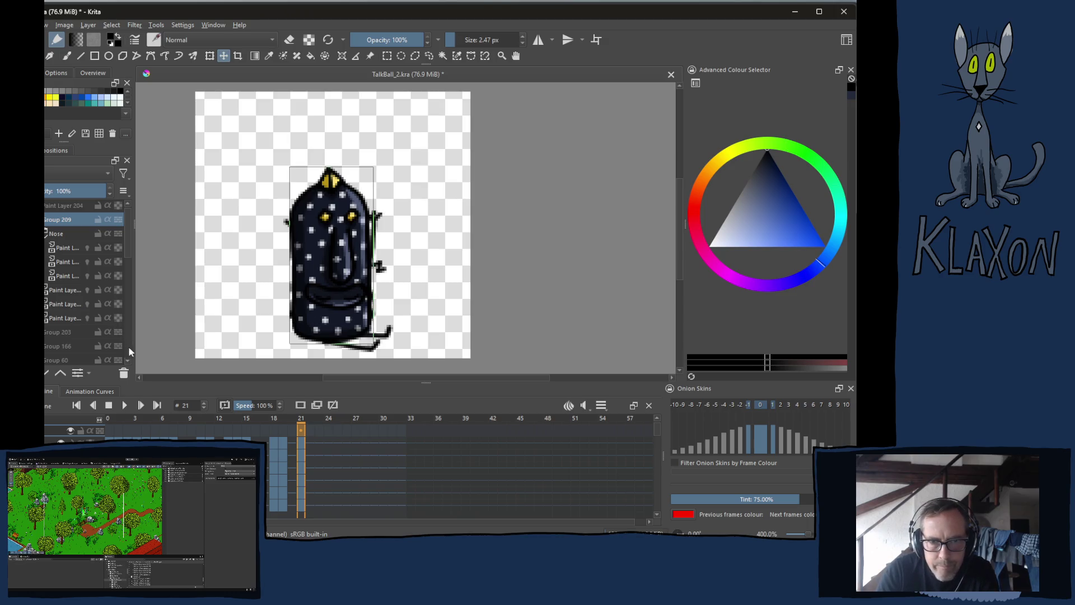
left_click(309, 440)
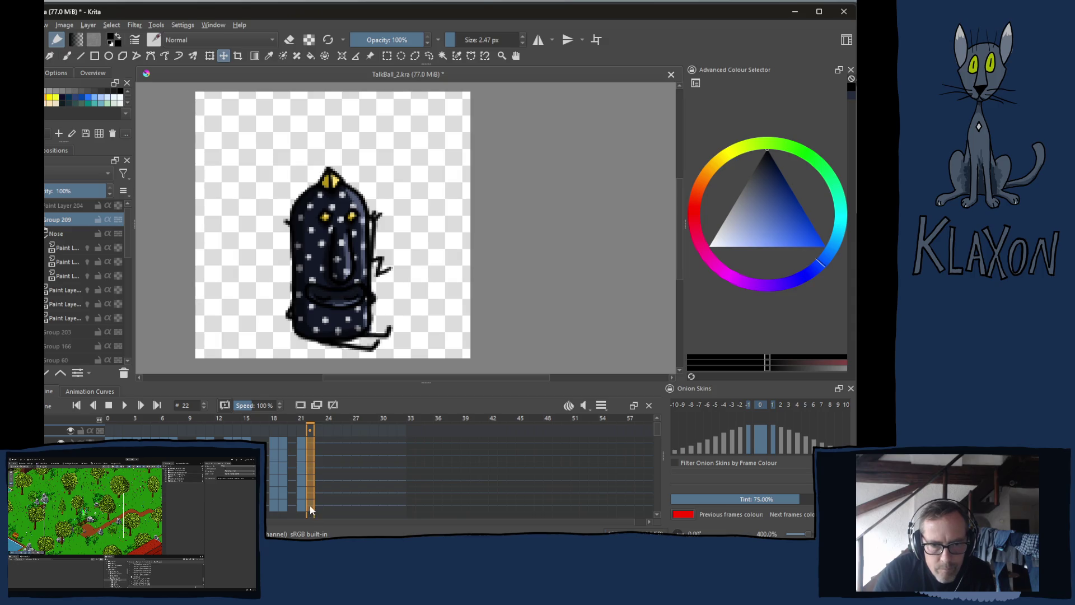
- Paste the copied keyframes into frame 22 on the paint layer below Nose
right_click(311, 441)
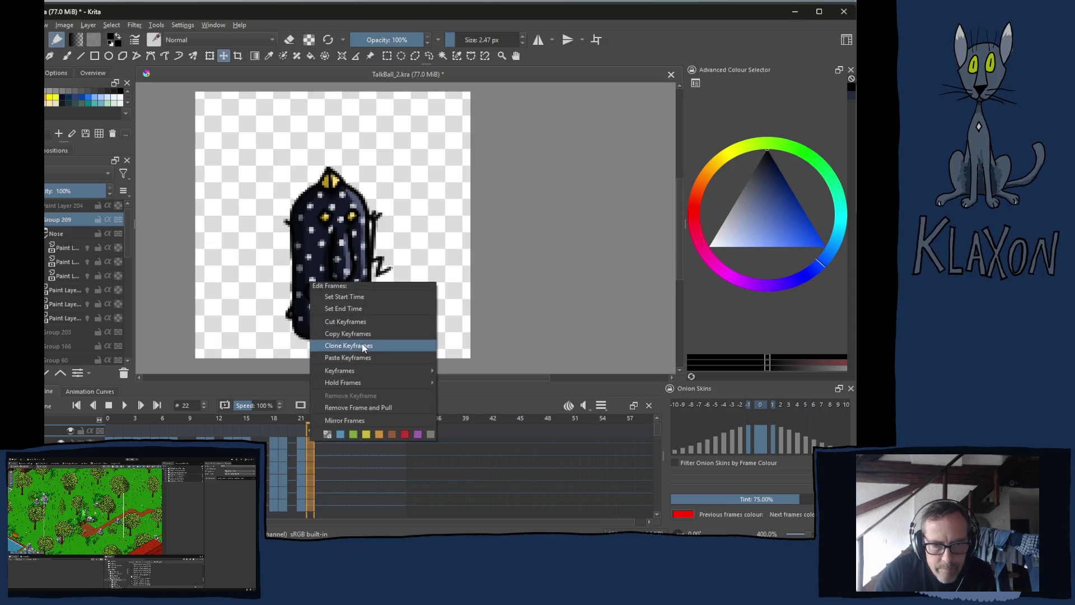
mouse_move(339, 371)
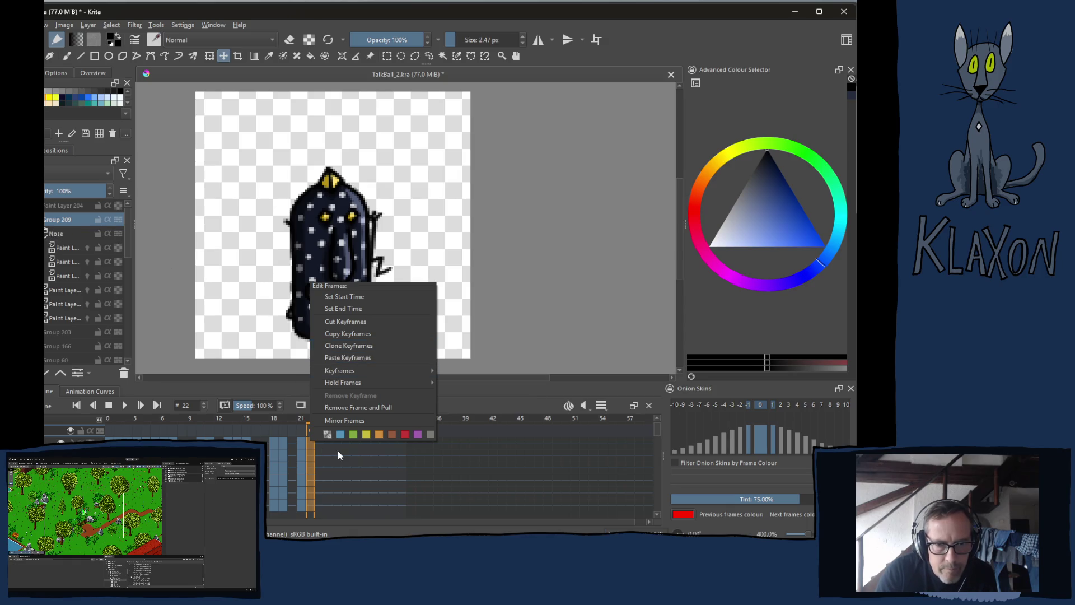
left_click(310, 443)
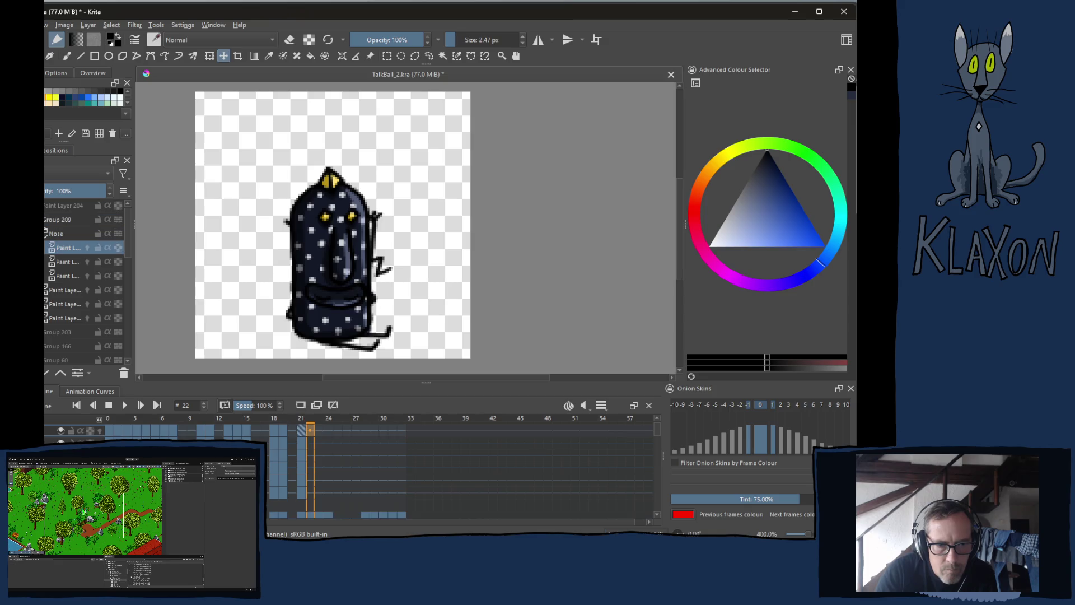
left_click(62, 247)
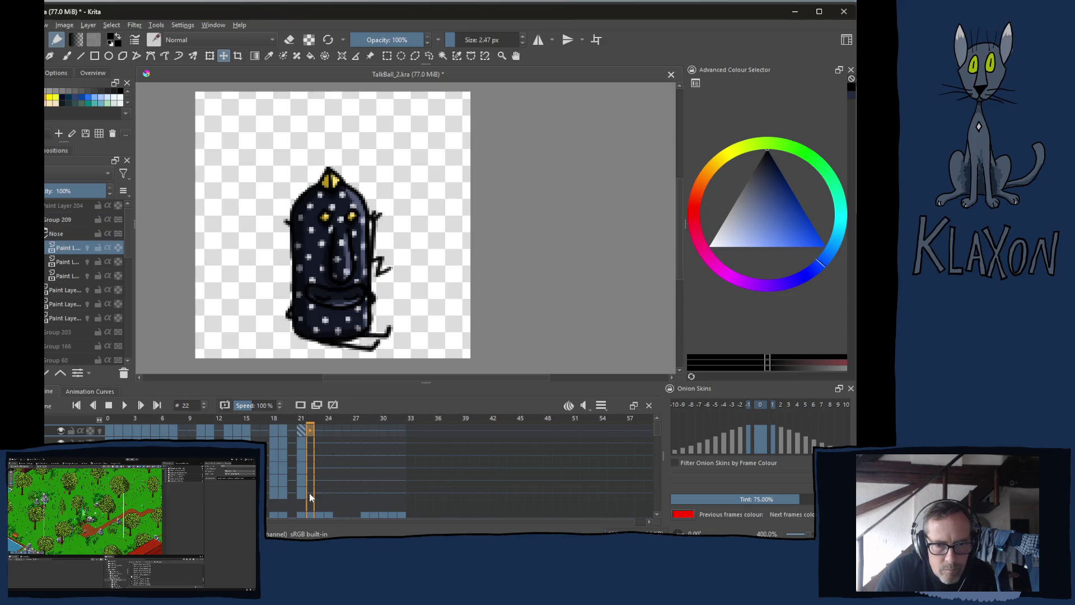
right_click(309, 432)
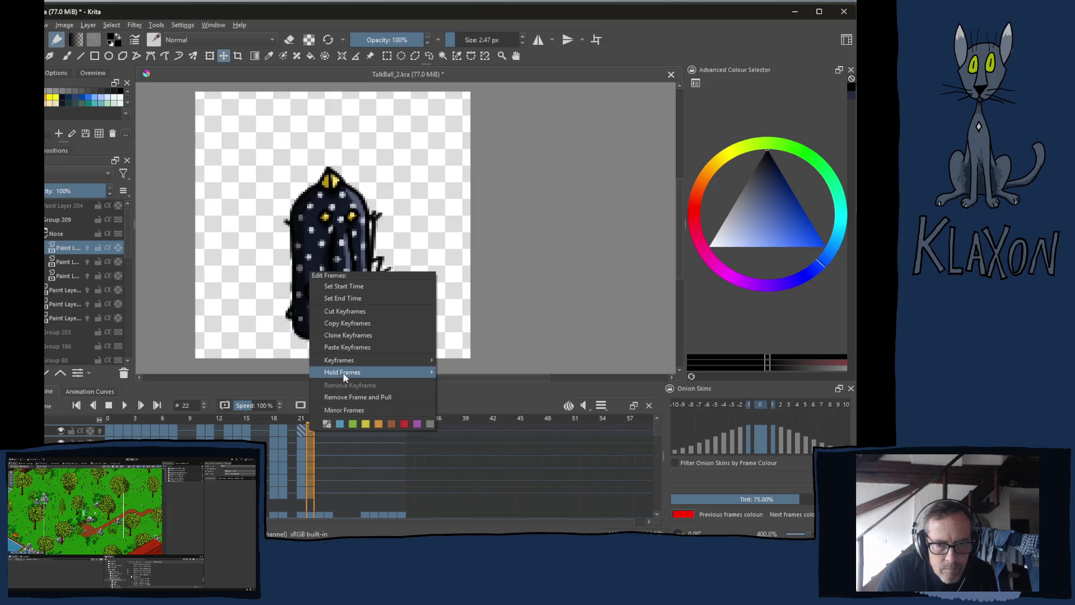
left_click(346, 347)
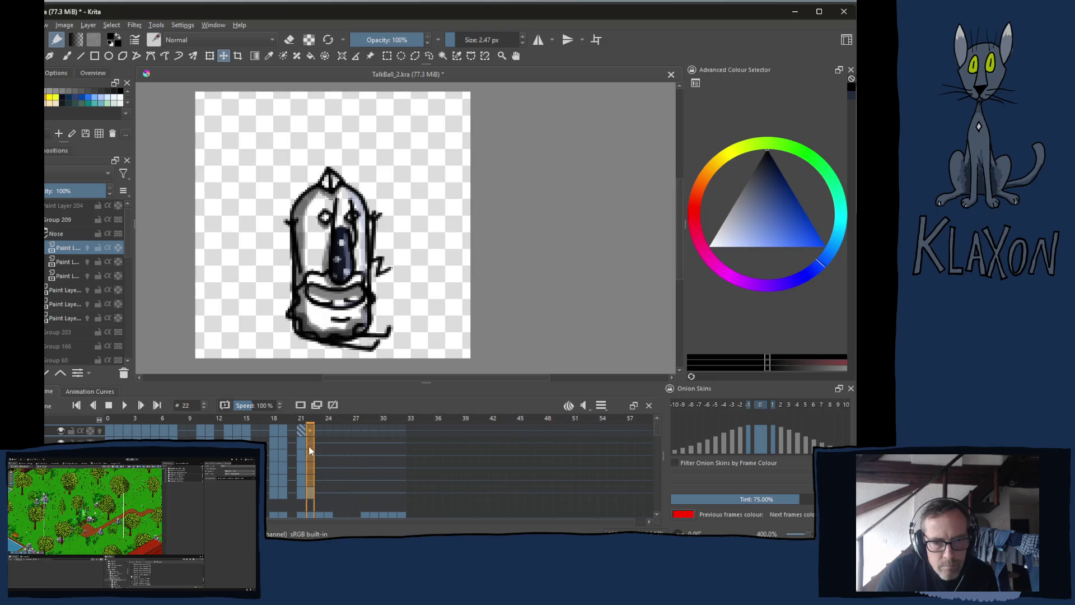
- Copy the frame 21 keyframes and paste them into frame 22 across several layers
left_click(304, 429)
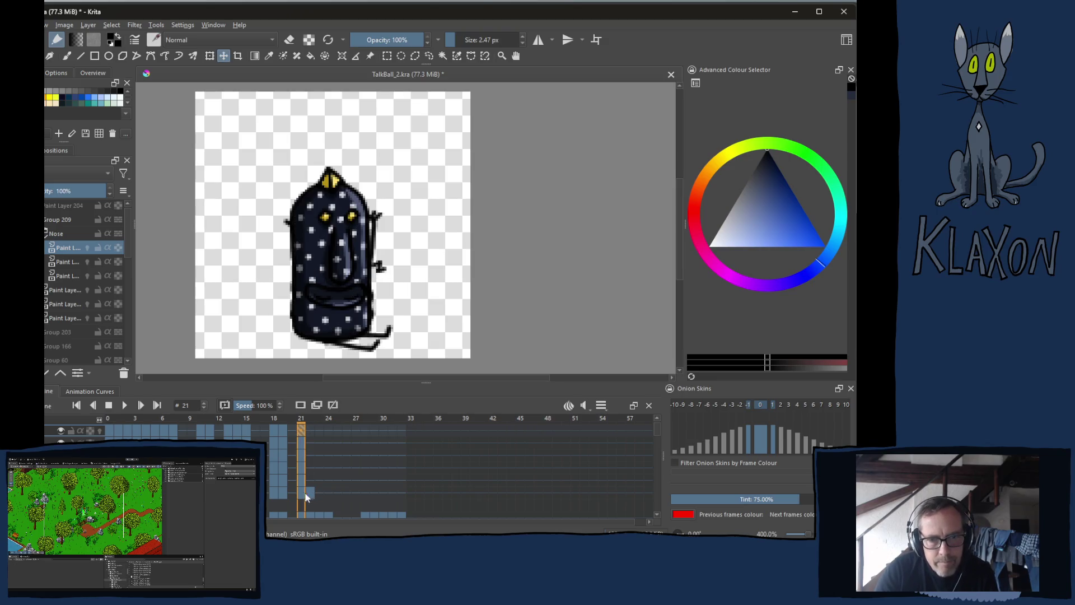
right_click(301, 431)
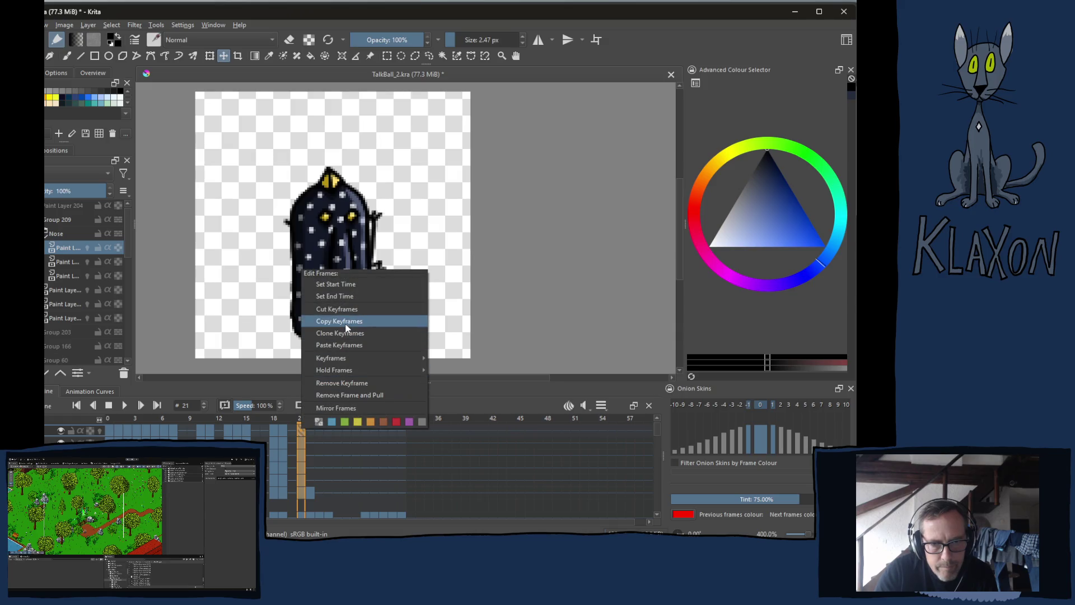
left_click(345, 326)
left_click(311, 429)
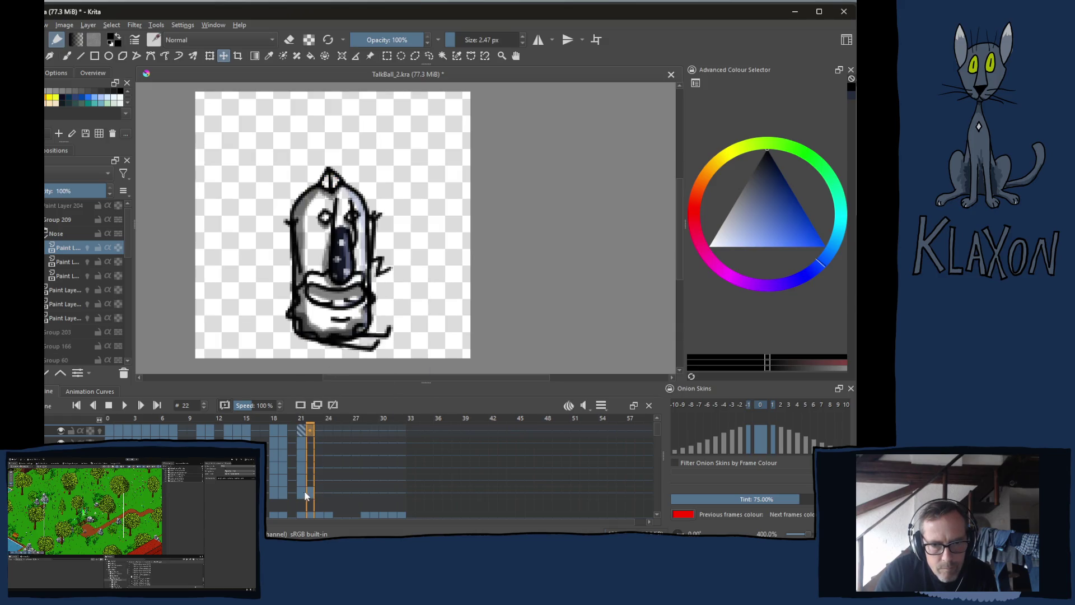
left_click(311, 490, "shift")
key("ctrl+v")
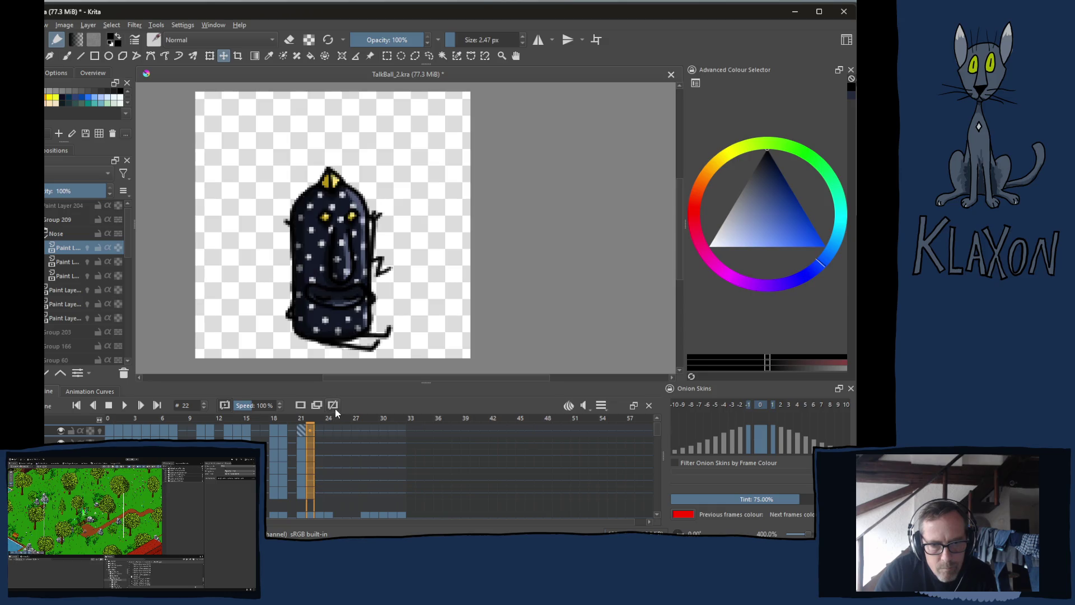
right_click(310, 430)
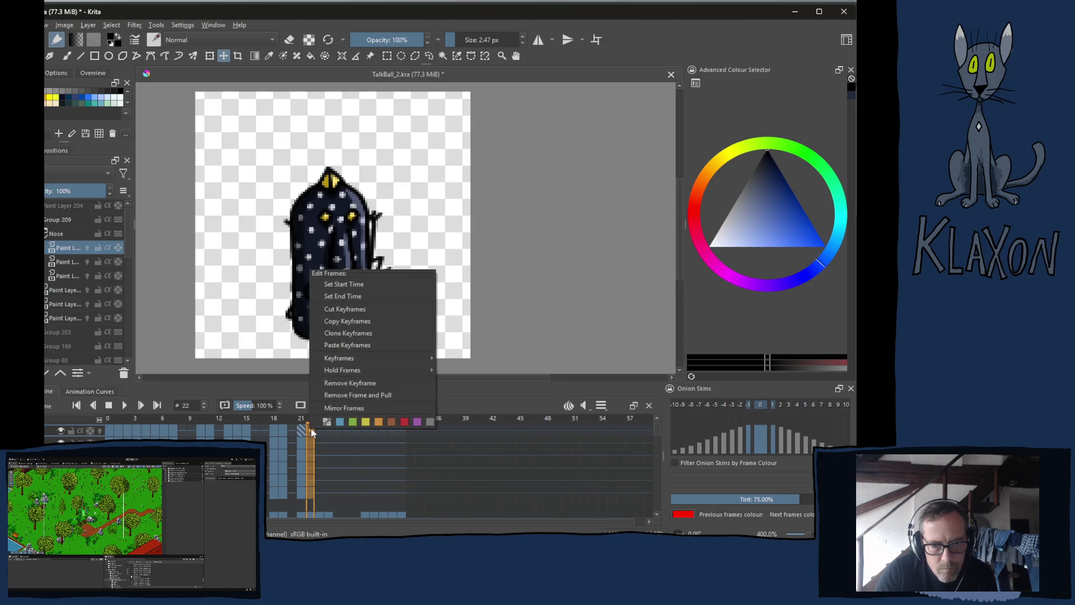
left_click(351, 344)
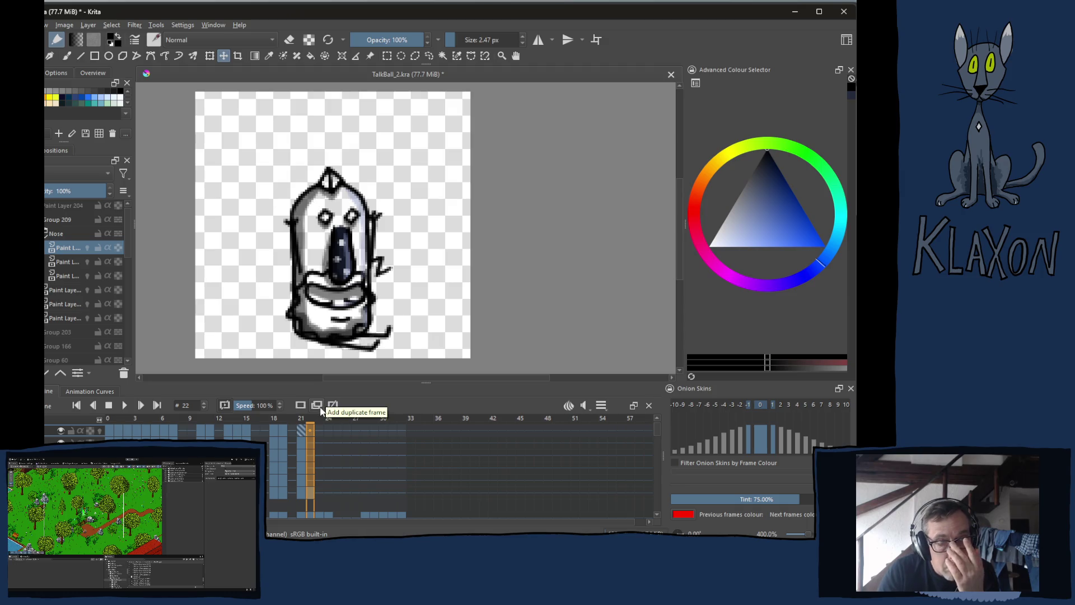
- Compare frame 21 with frame 22 and select frame 22 cells on the top three layers
left_click(302, 463)
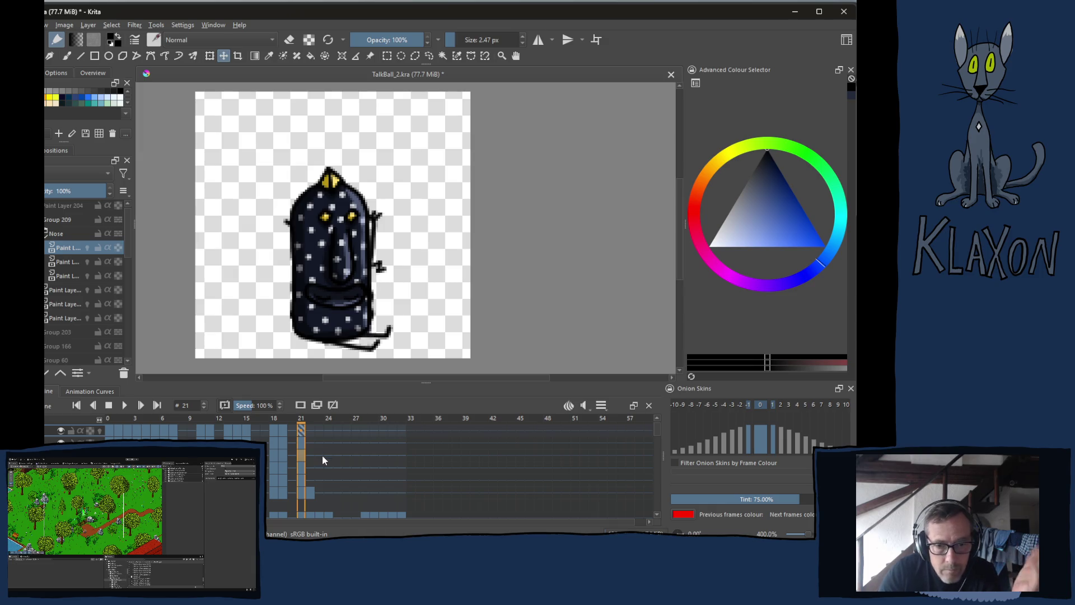
left_click(311, 432)
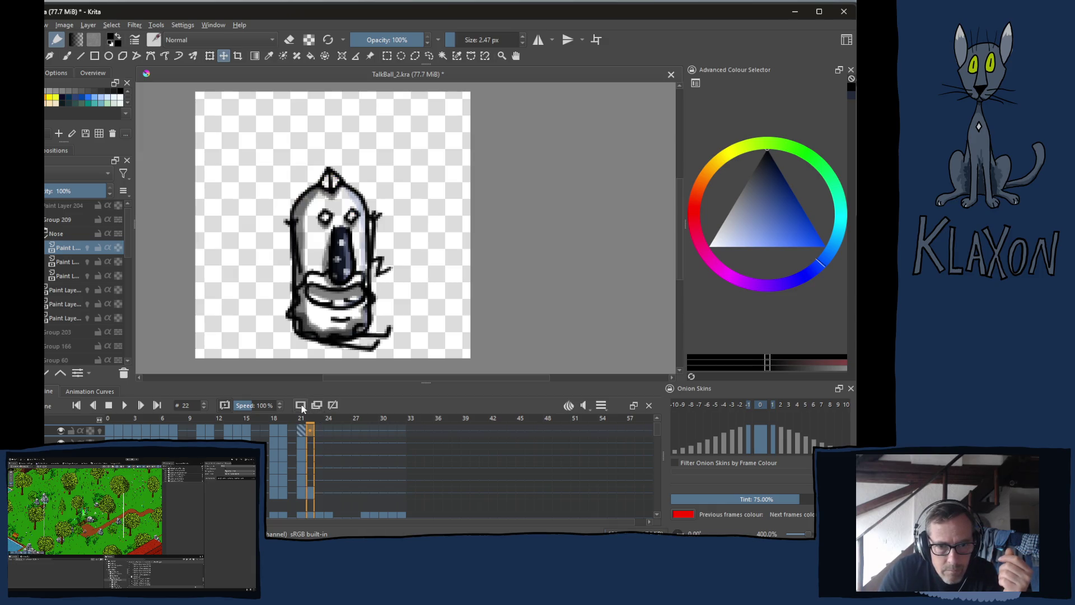
left_click(311, 432)
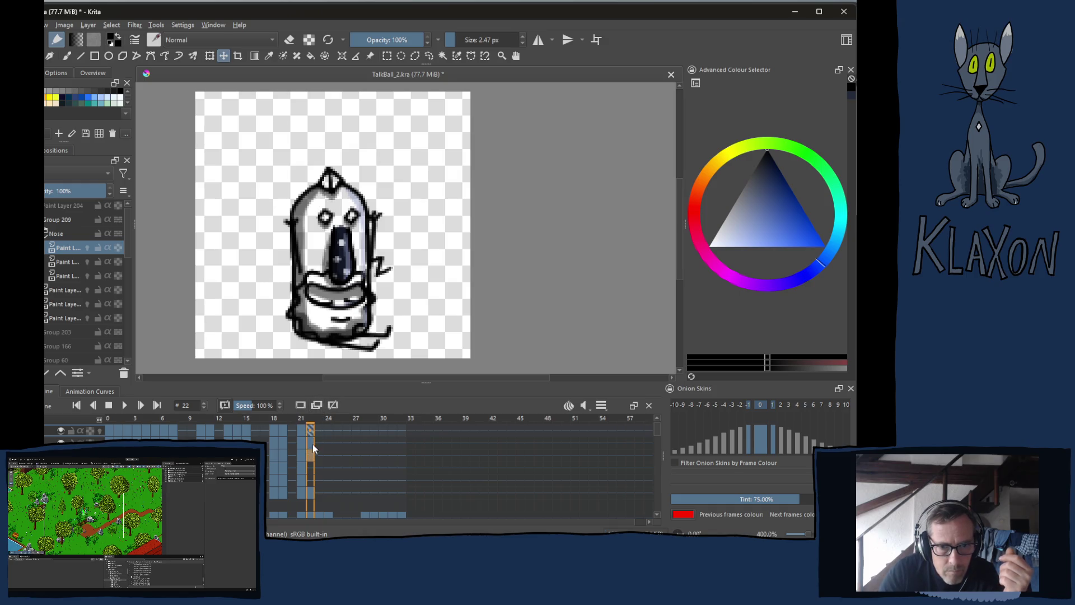
left_click(312, 465)
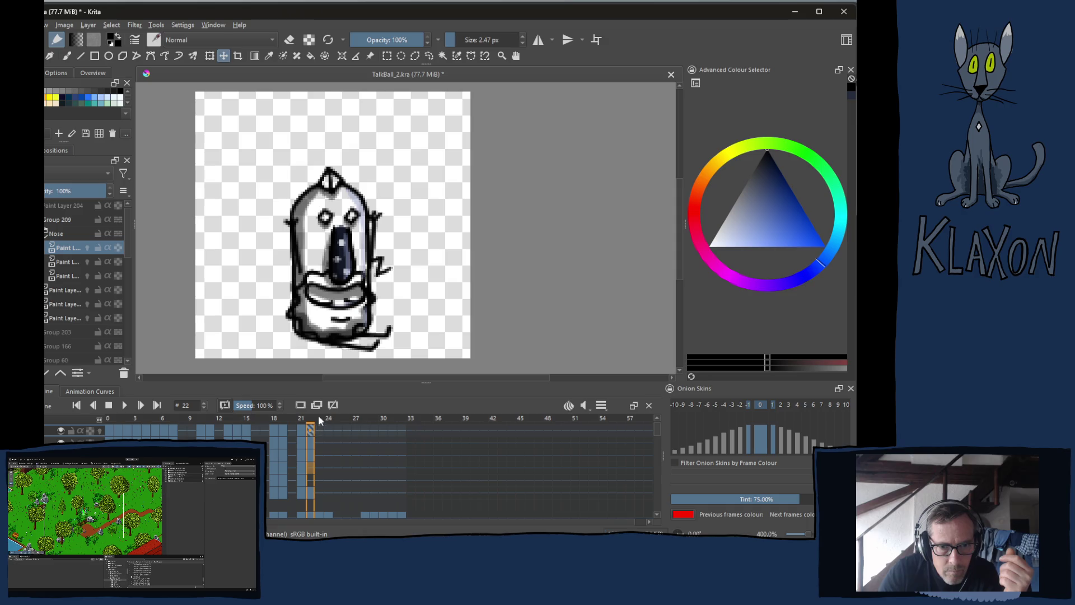
left_click(309, 480)
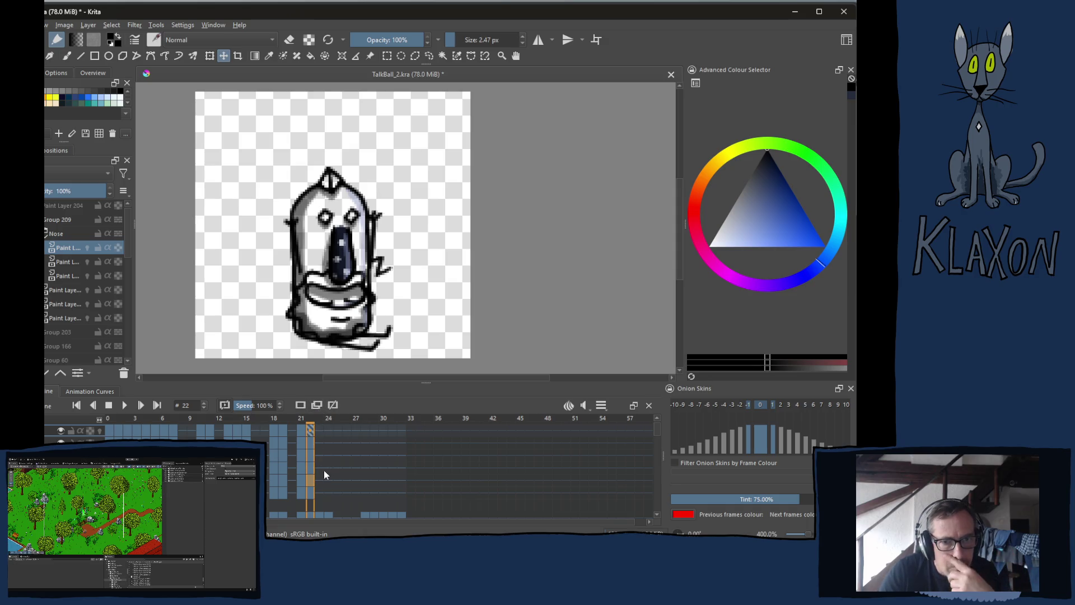
- Flip repeatedly between frames 21 and 22 to compare the pasted poses
key("Left")
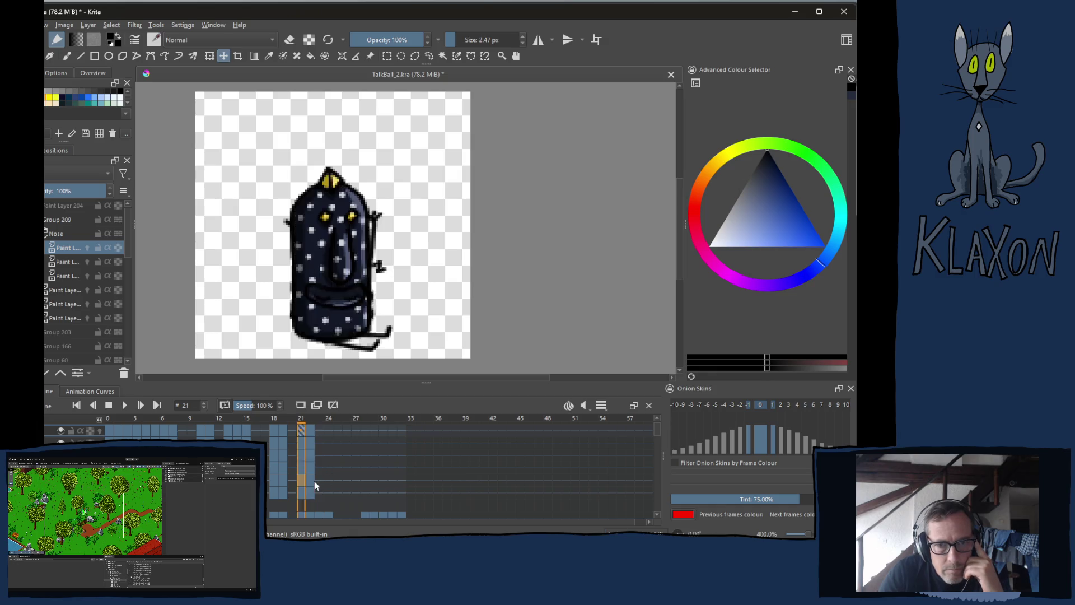
key("Right")
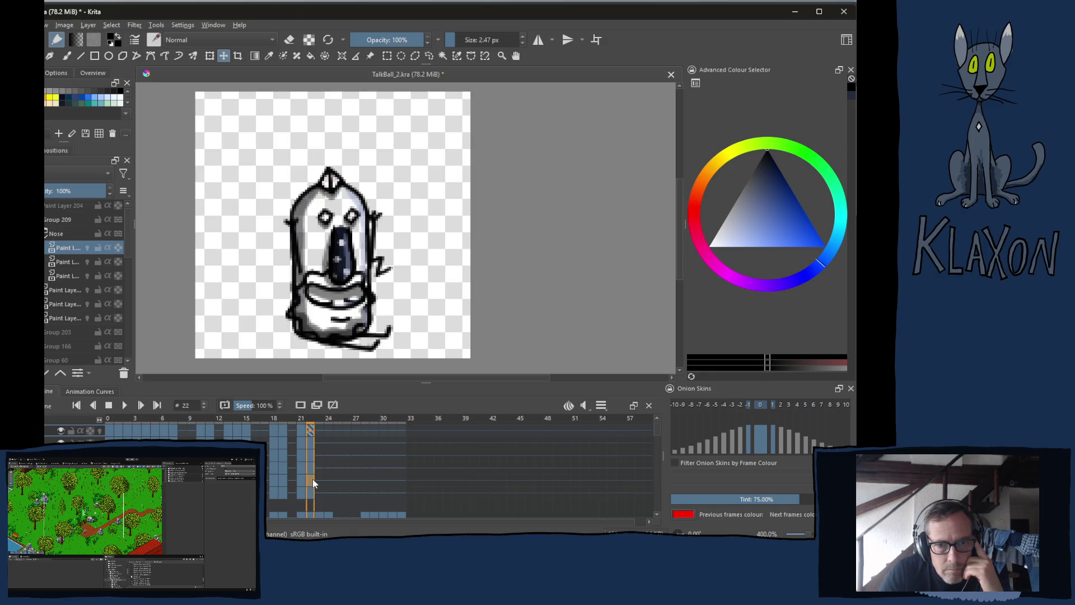
key("Left")
key("Right")
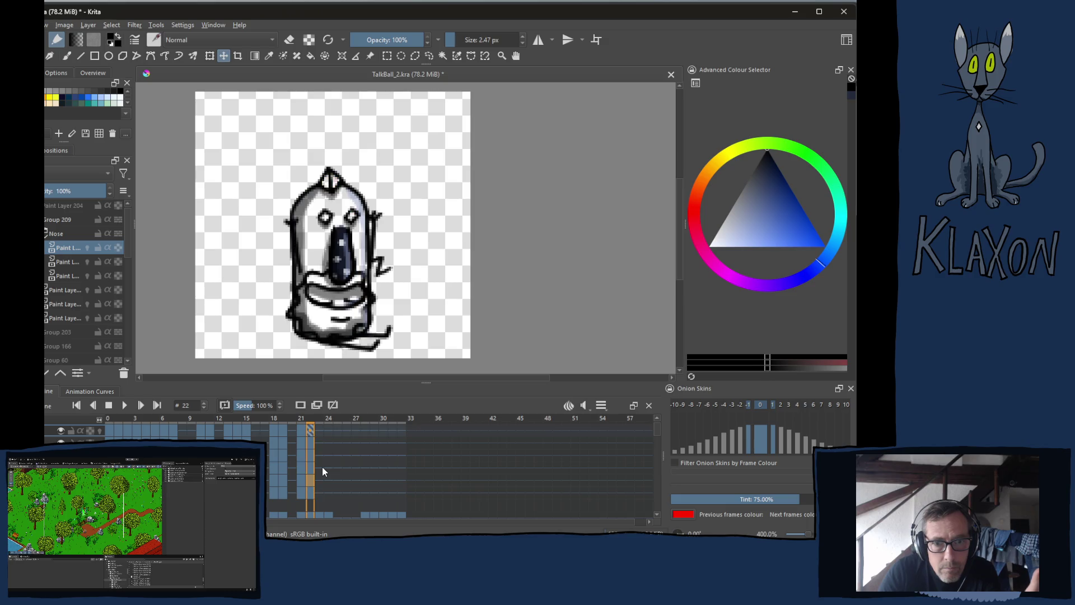
key("Left")
key("Right")
key("Left")
key("Right")
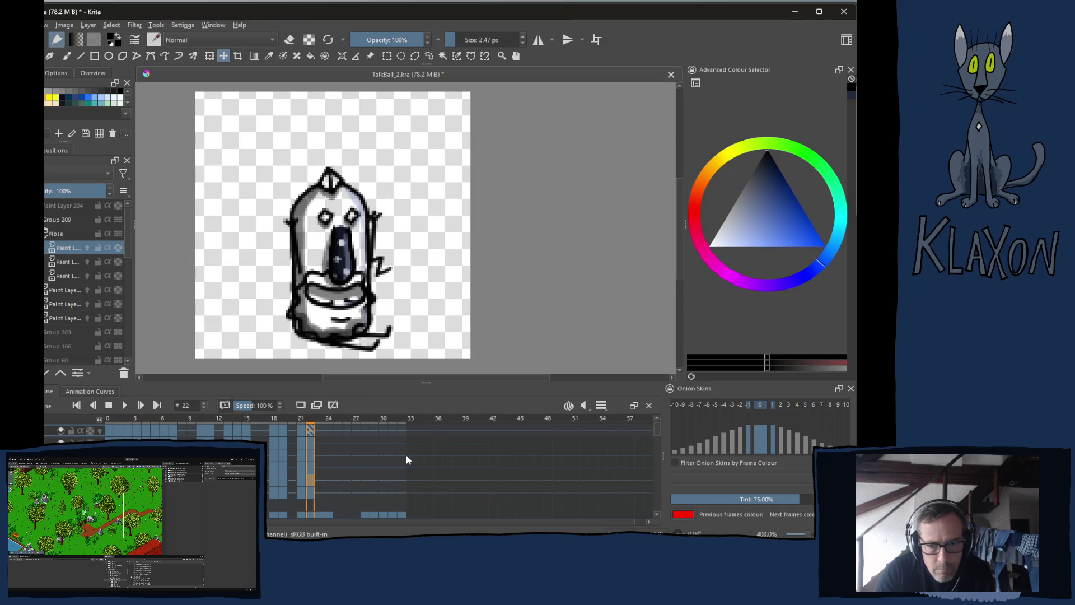
scroll(347, 470, "up", 1)
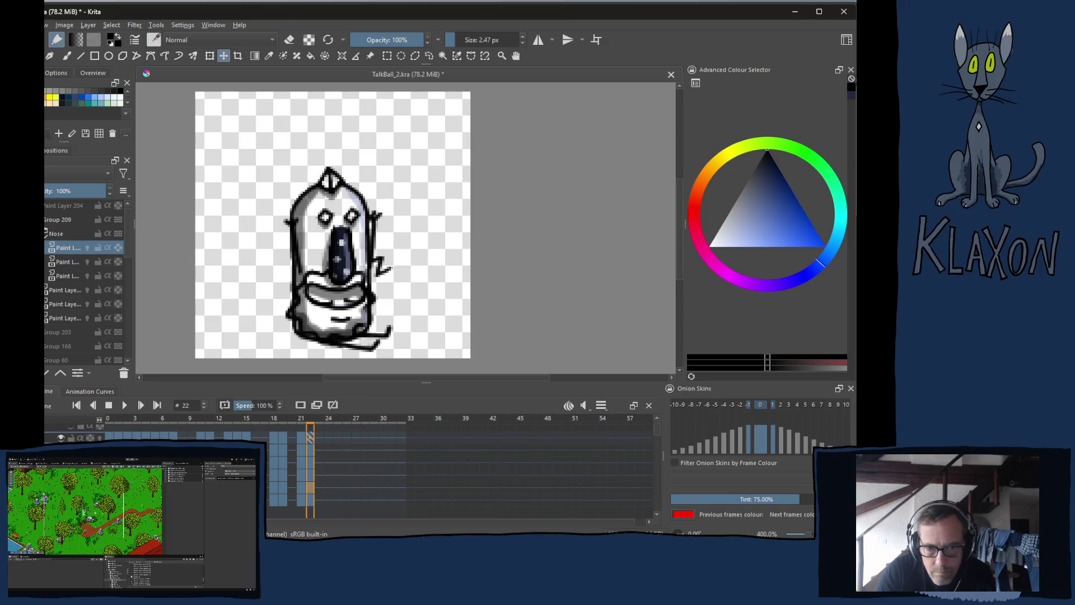
- Delete the frame 22 keyframes on every layer, then Remove Frame and Pull
mouse_move(311, 437)
left_mouse_down()
mouse_move(321, 515)
mouse_move(313, 503)
left_mouse_up()
left_click(333, 405)
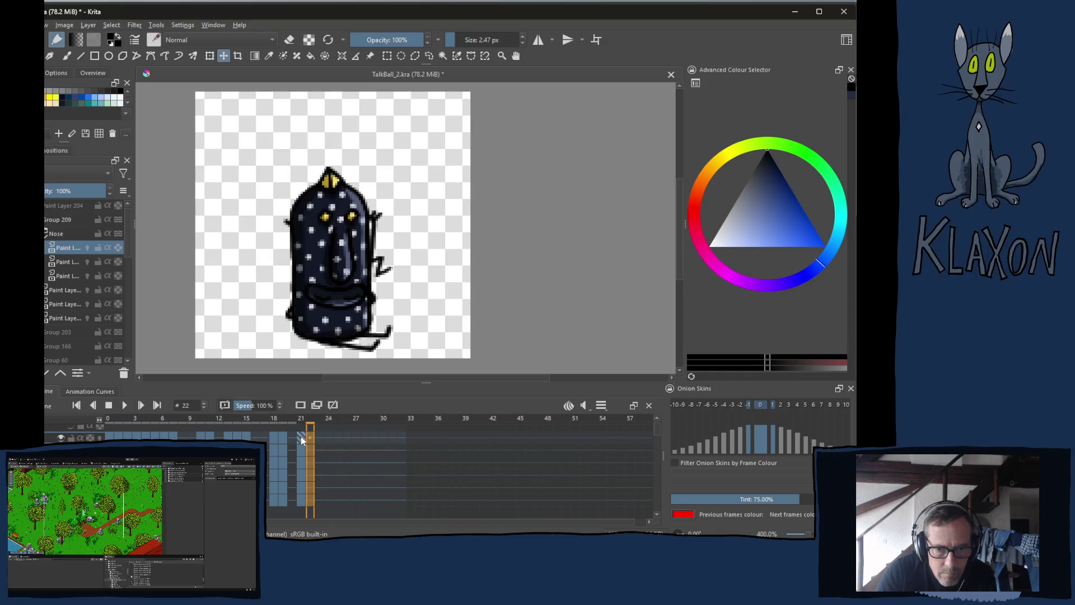
left_click_drag(302, 437, 305, 506)
right_click(301, 474)
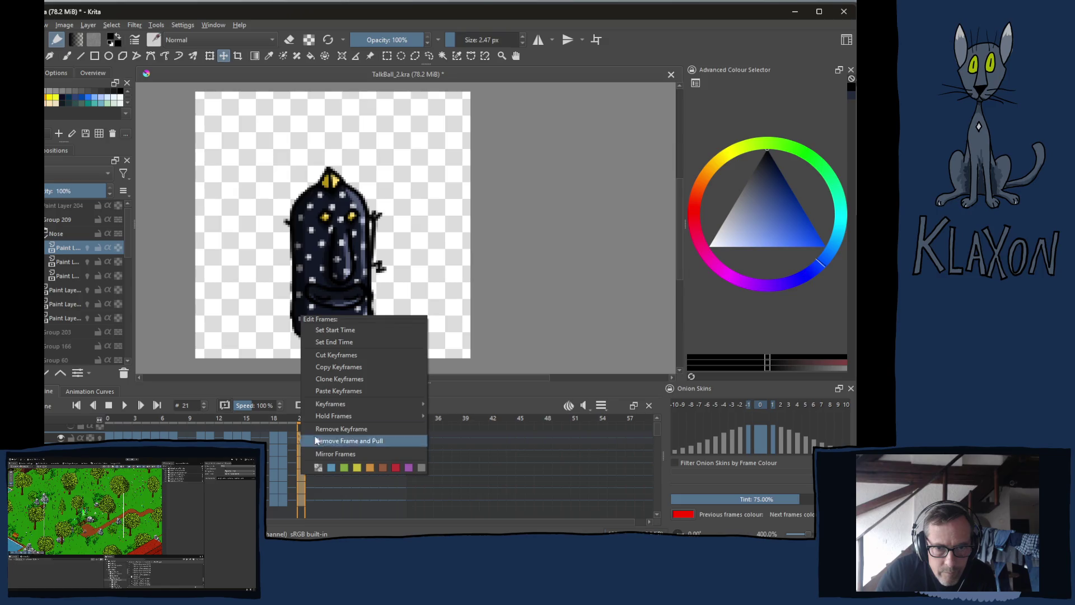
left_click(331, 441)
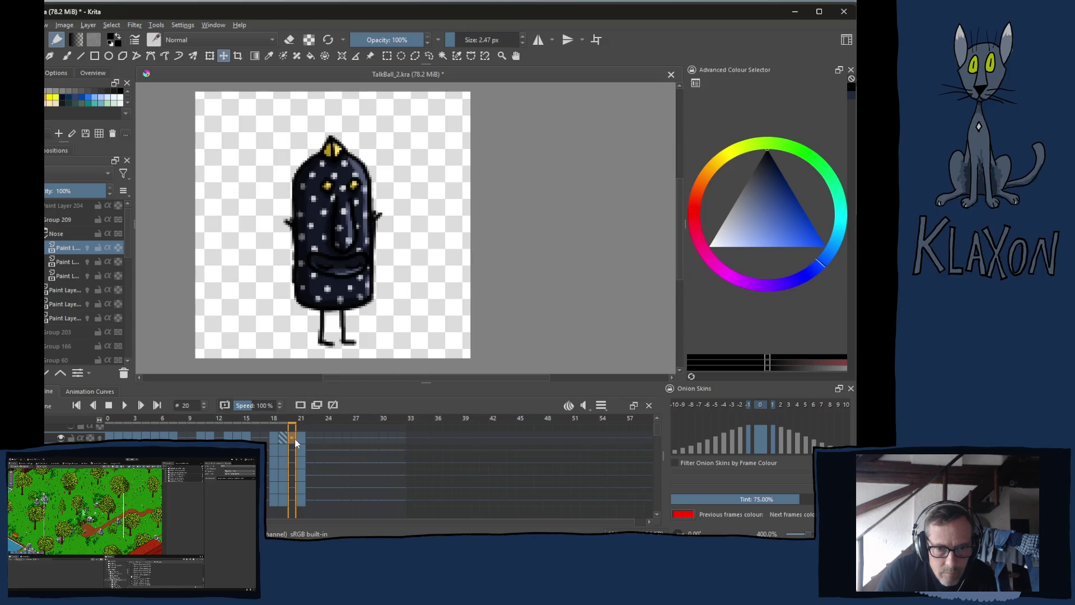
- Copy the whole frame 21 column and paste it into frames 22, 23 and 24
left_click_drag(300, 438, 302, 509)
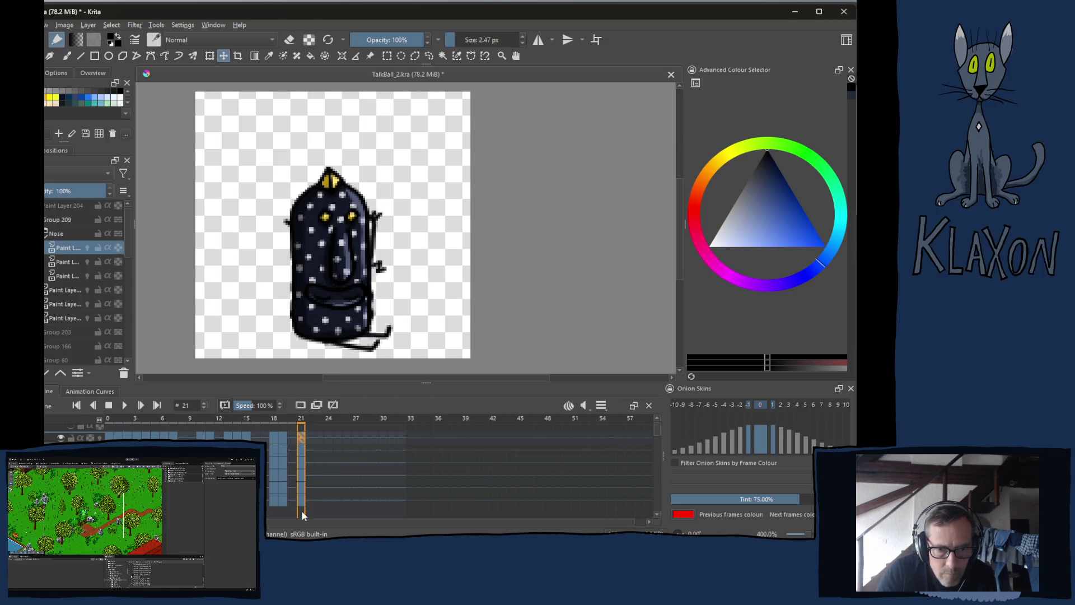
right_click(303, 442)
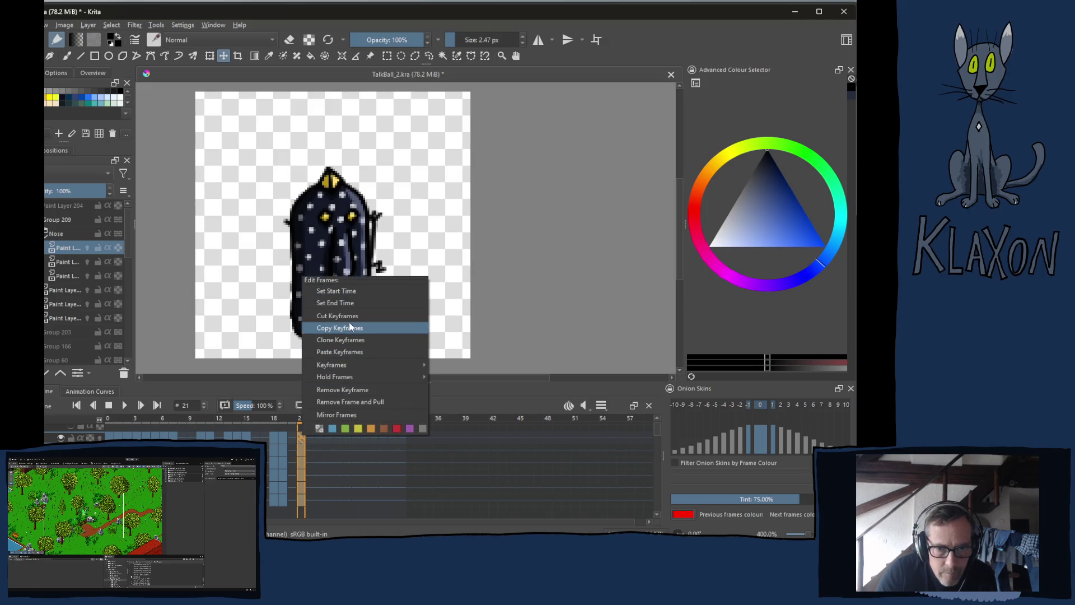
left_click(348, 327)
right_click(310, 437)
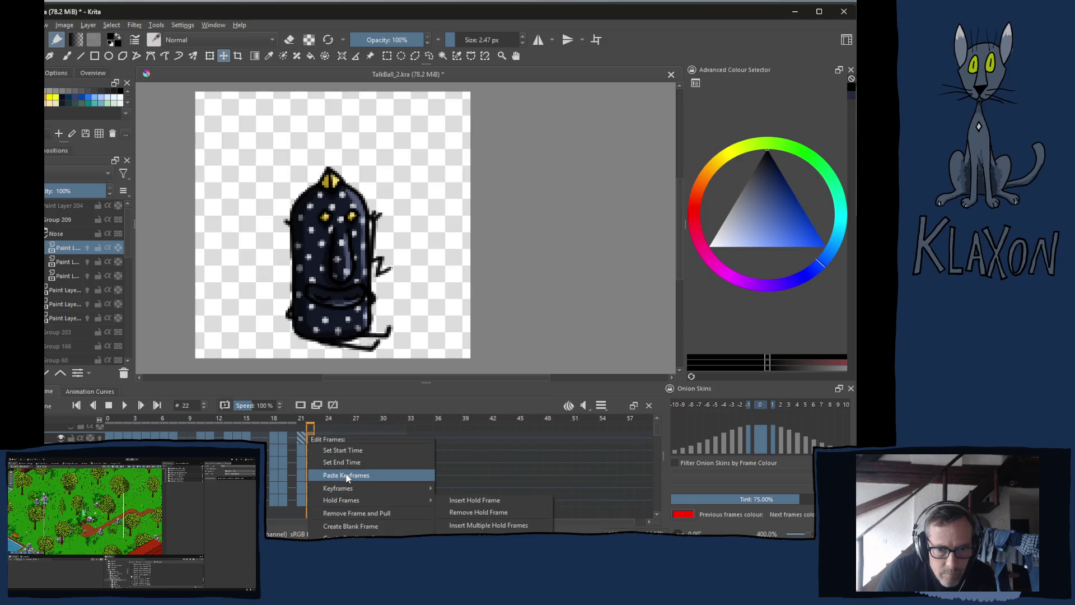
left_click(347, 476)
right_click(322, 438)
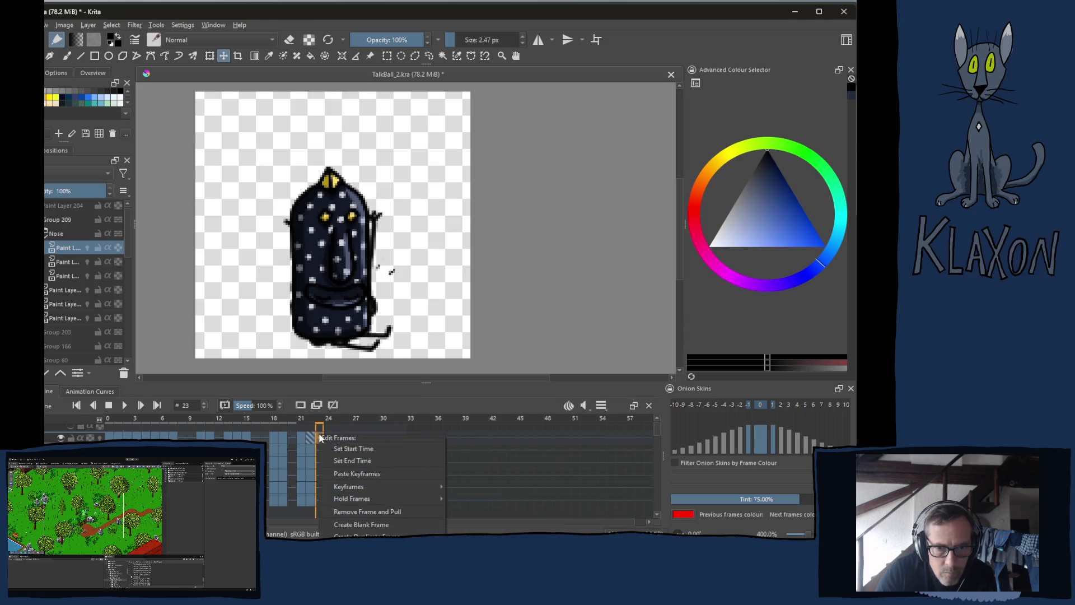
left_click(357, 475)
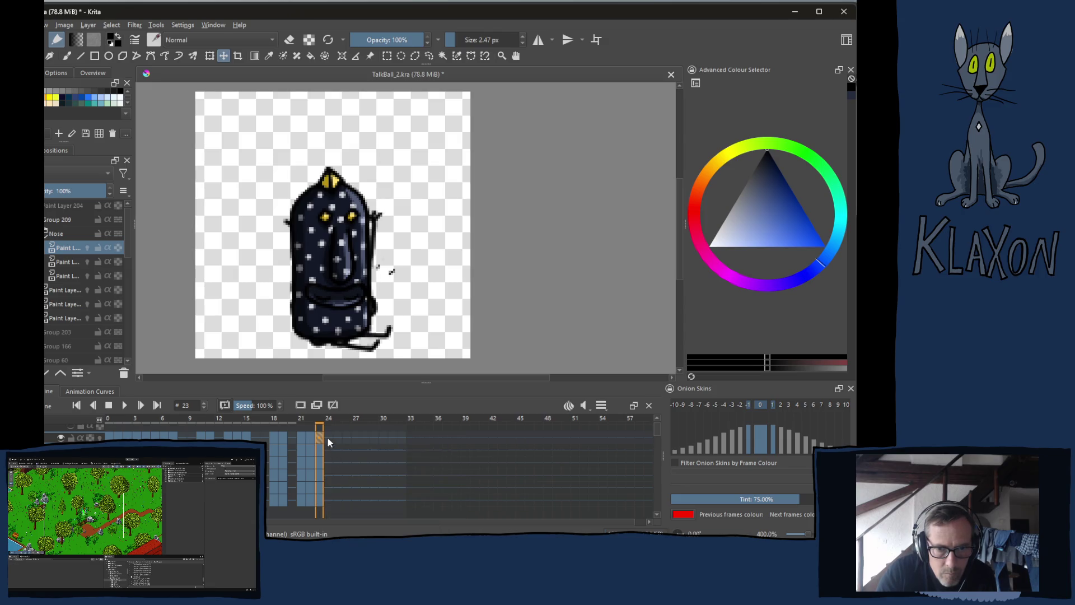
right_click(328, 439)
left_click(362, 475)
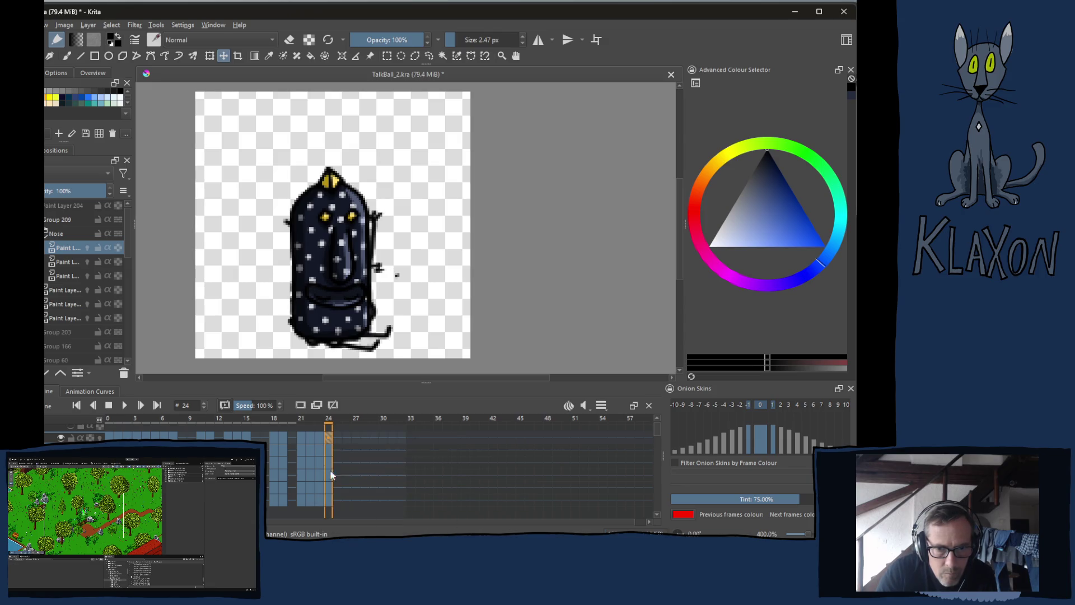
left_click(312, 436)
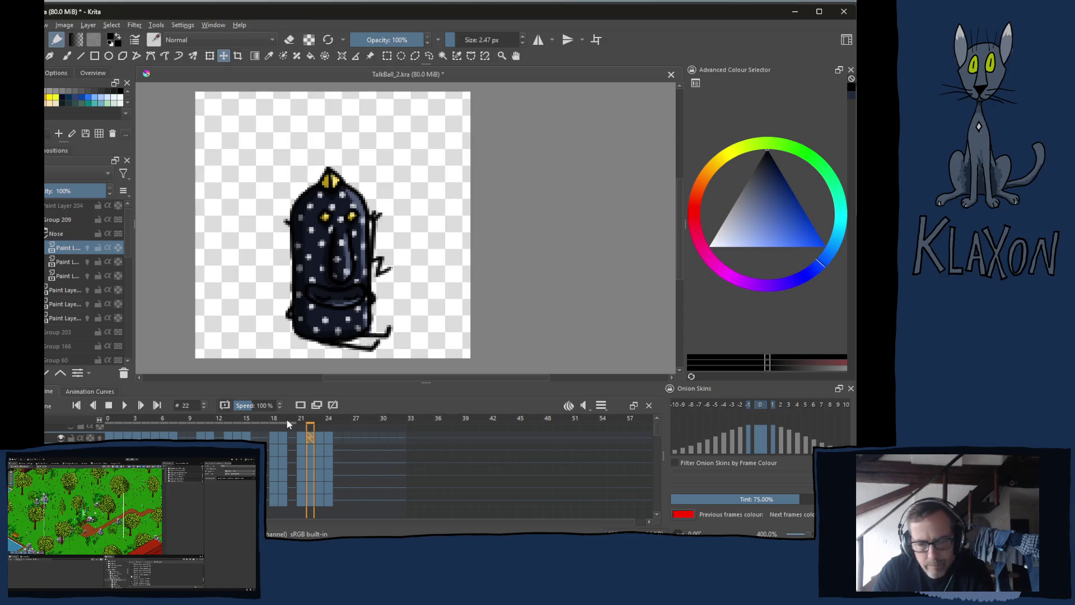
key("ctrl+t")
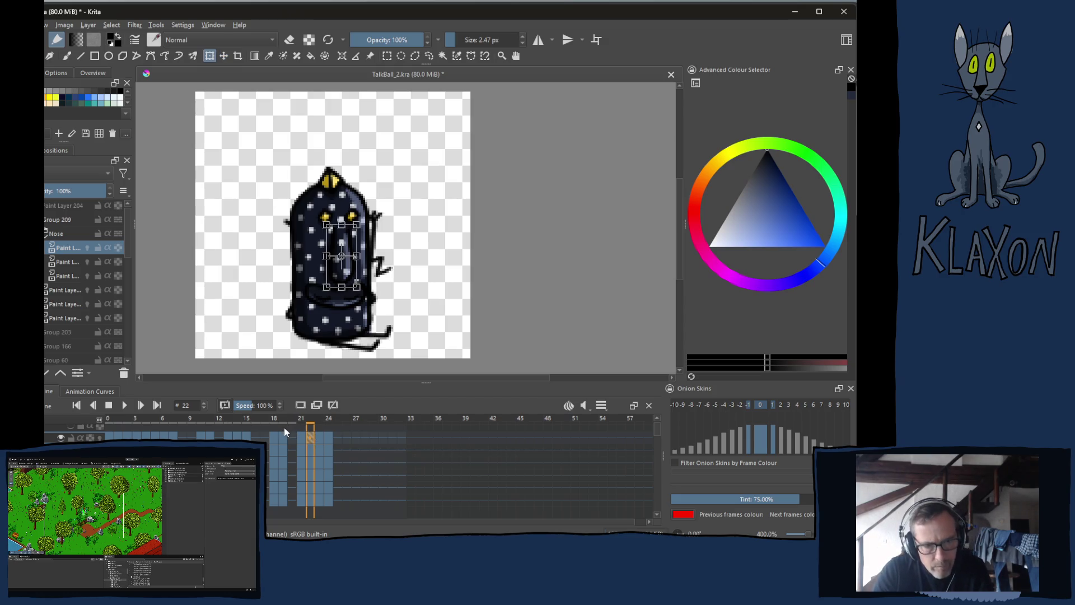
left_click(57, 221)
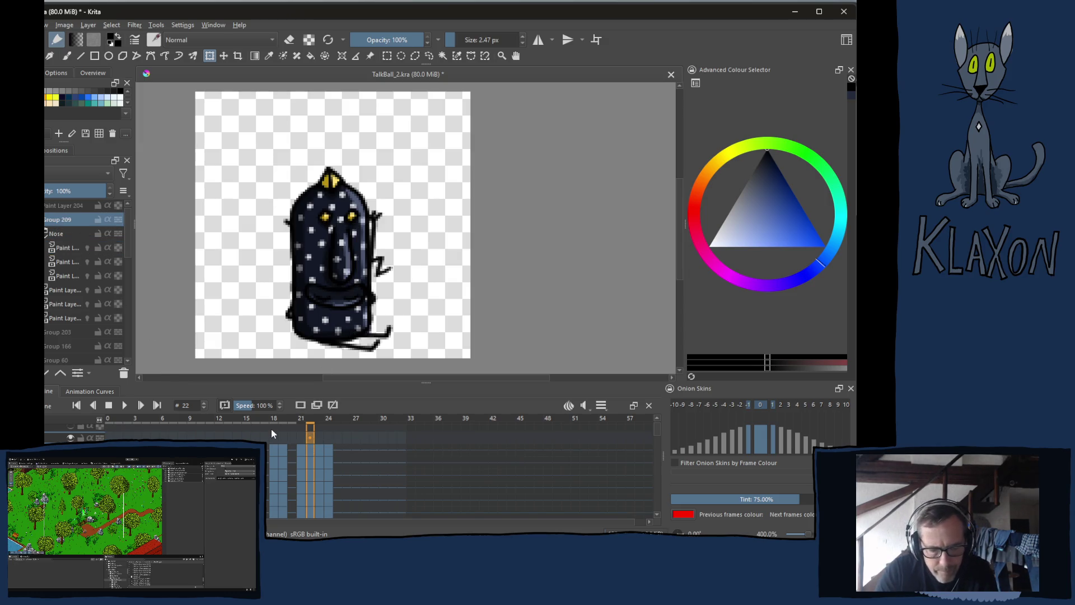
key("t")
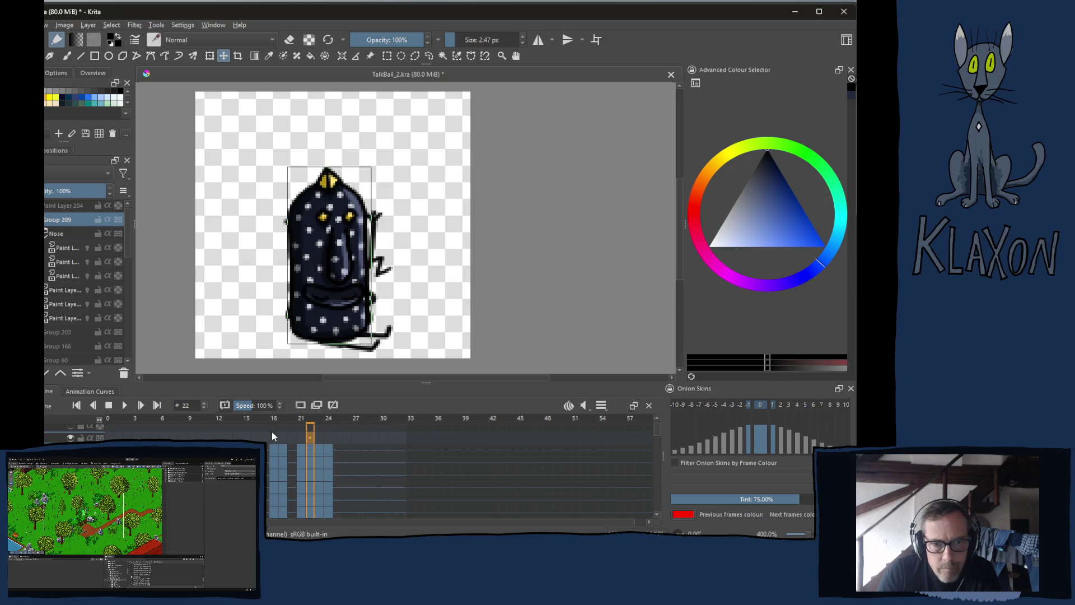
left_click(320, 437)
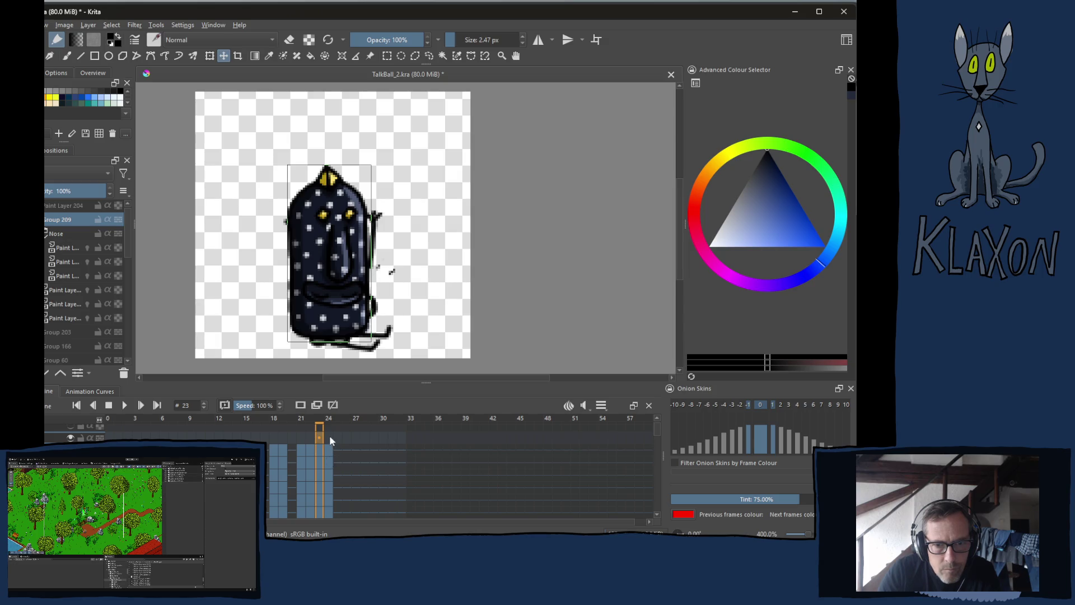
left_click(329, 437)
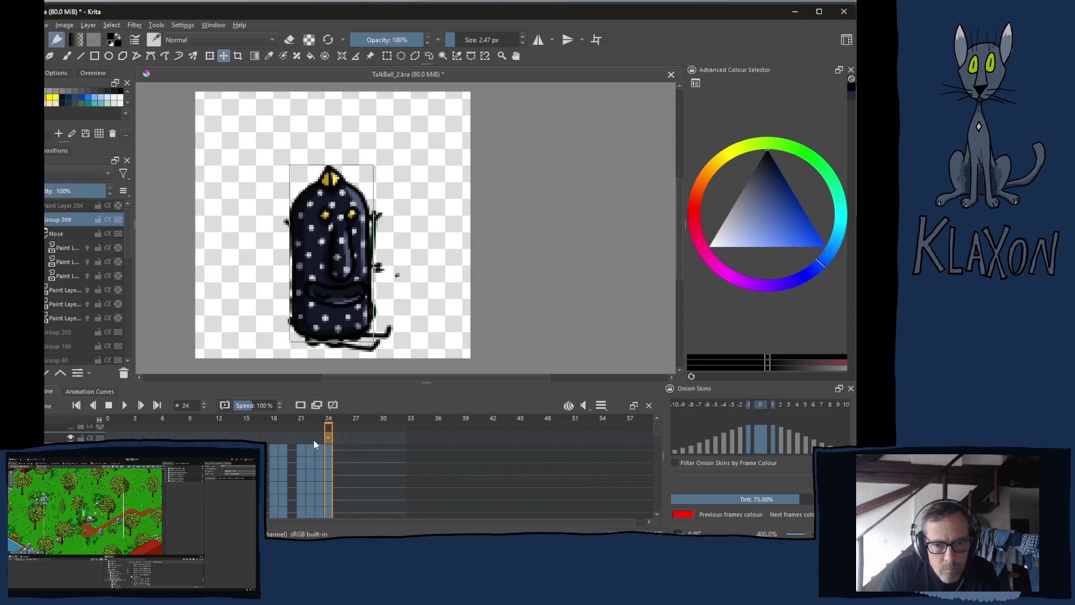
key("Left")
key("Left")
key("Left")
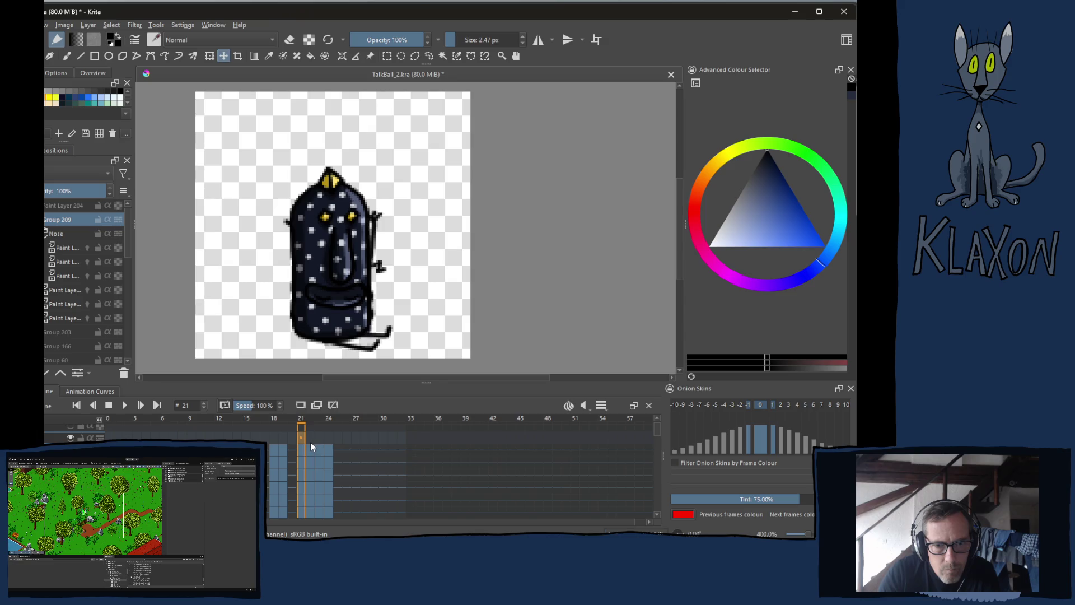
key("Right")
key("Right")
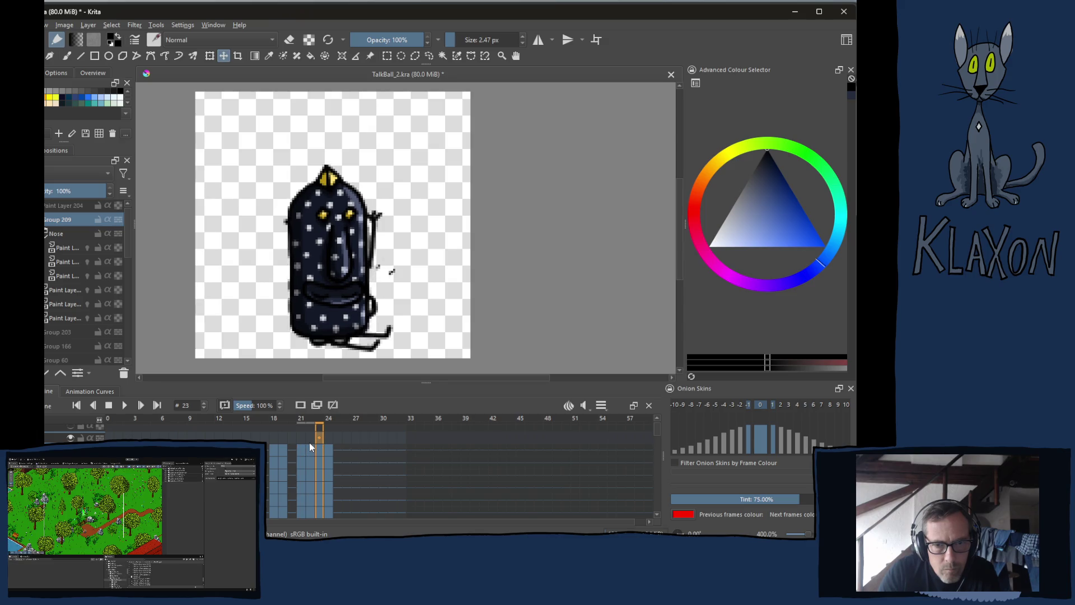
key("Right")
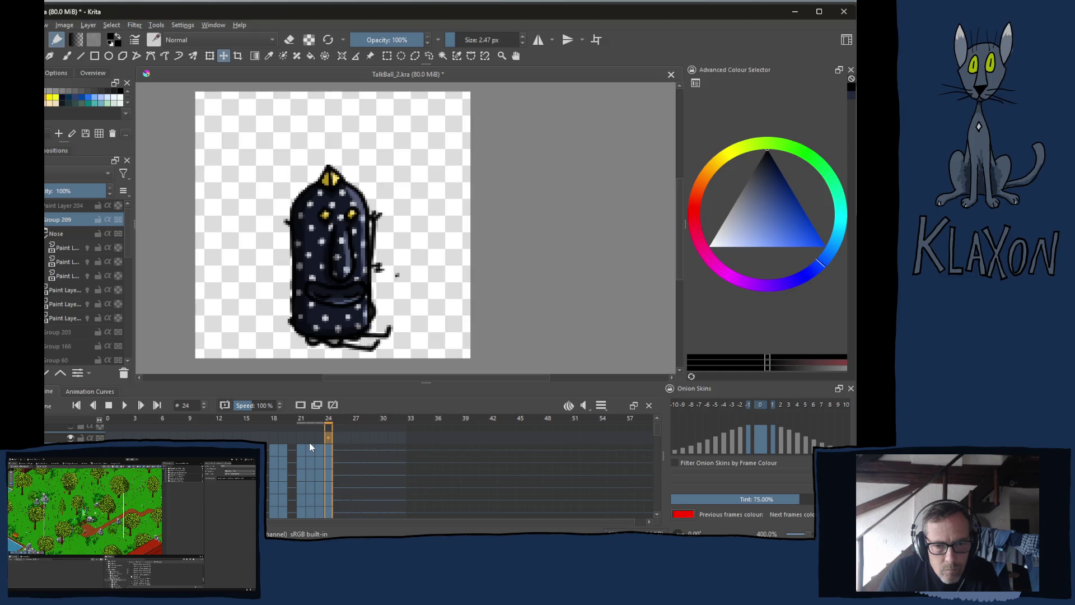
left_click(301, 420)
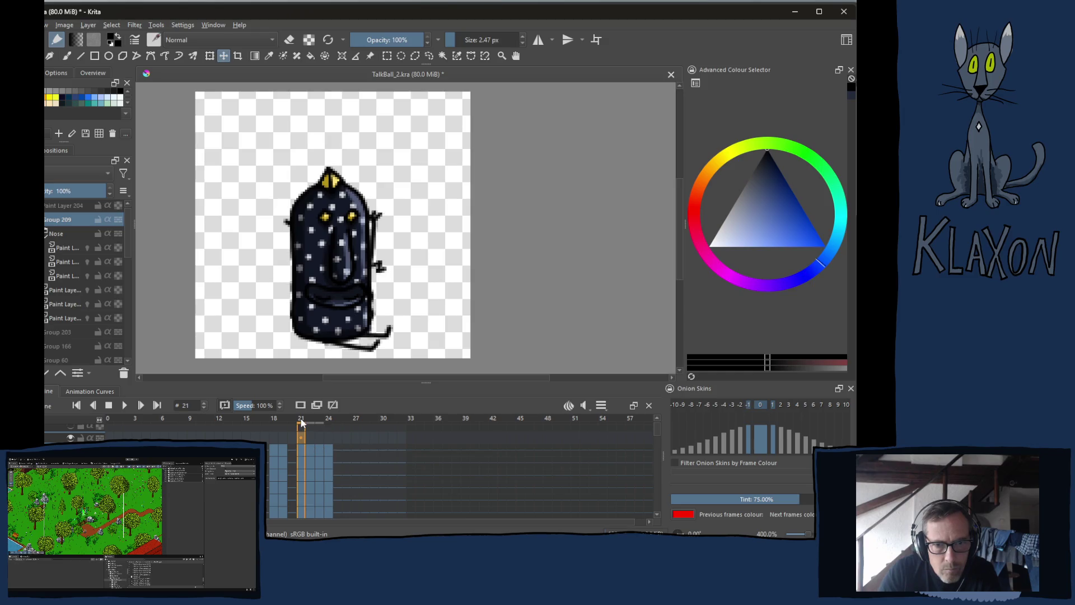
left_click(310, 451)
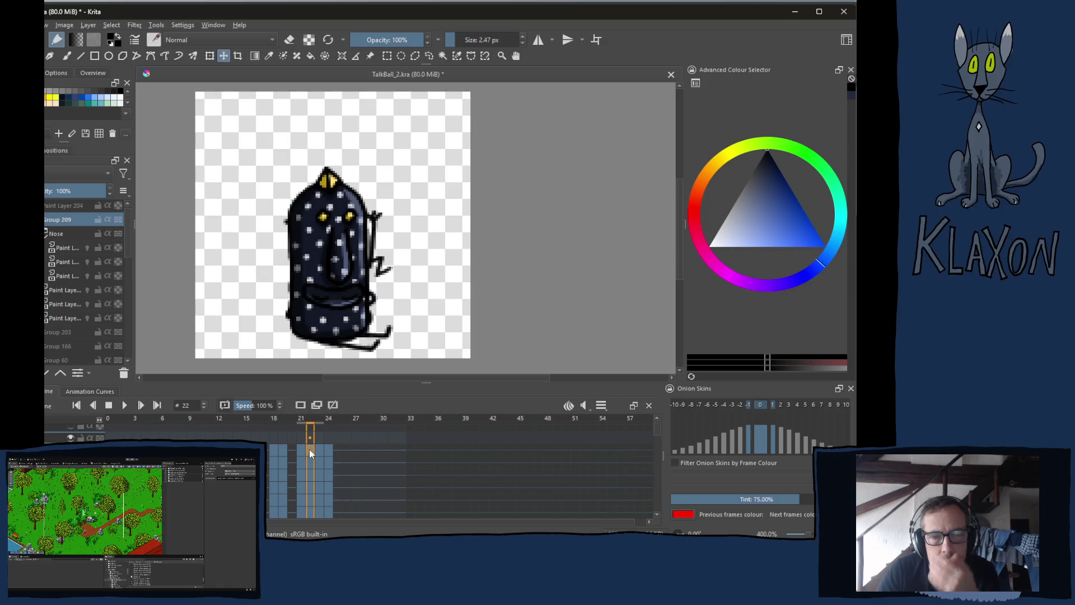
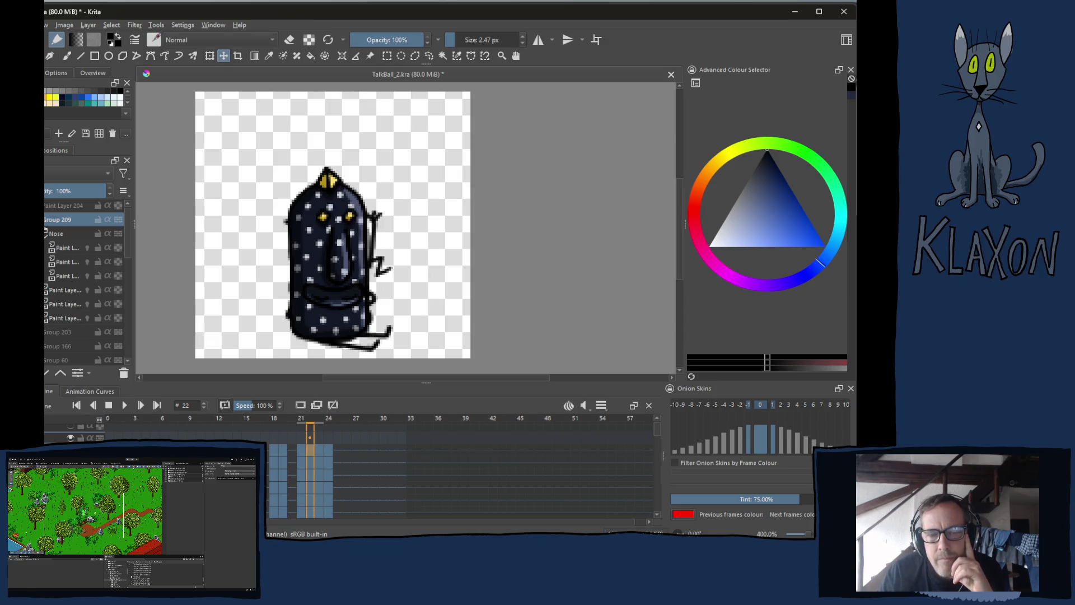
- Step back and forth through frames 20–24, zoomed out to see the whole character
scroll(354, 294, "up", 4)
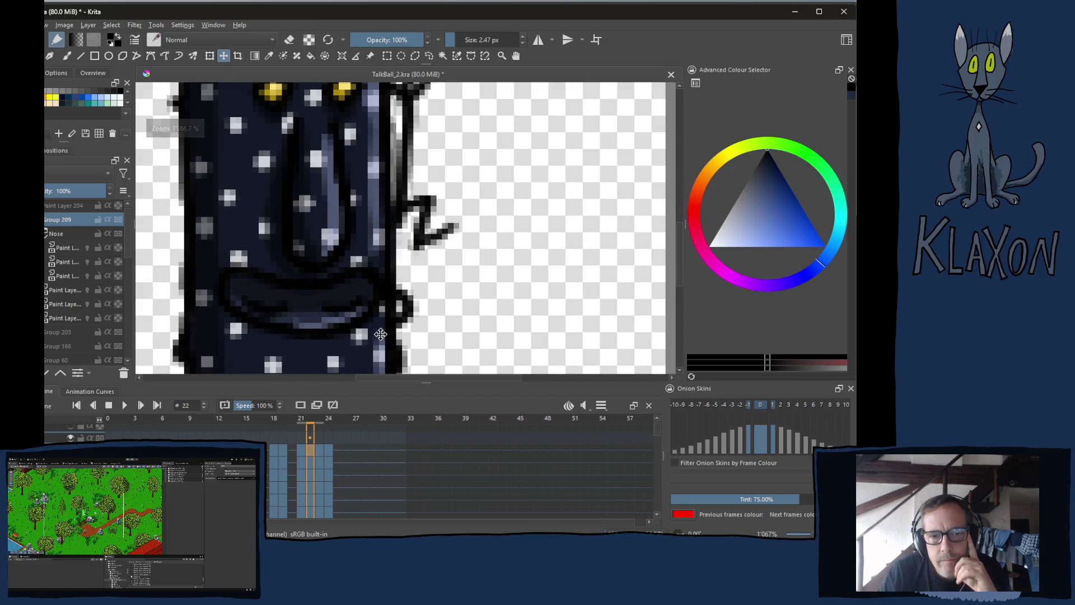
key("Right")
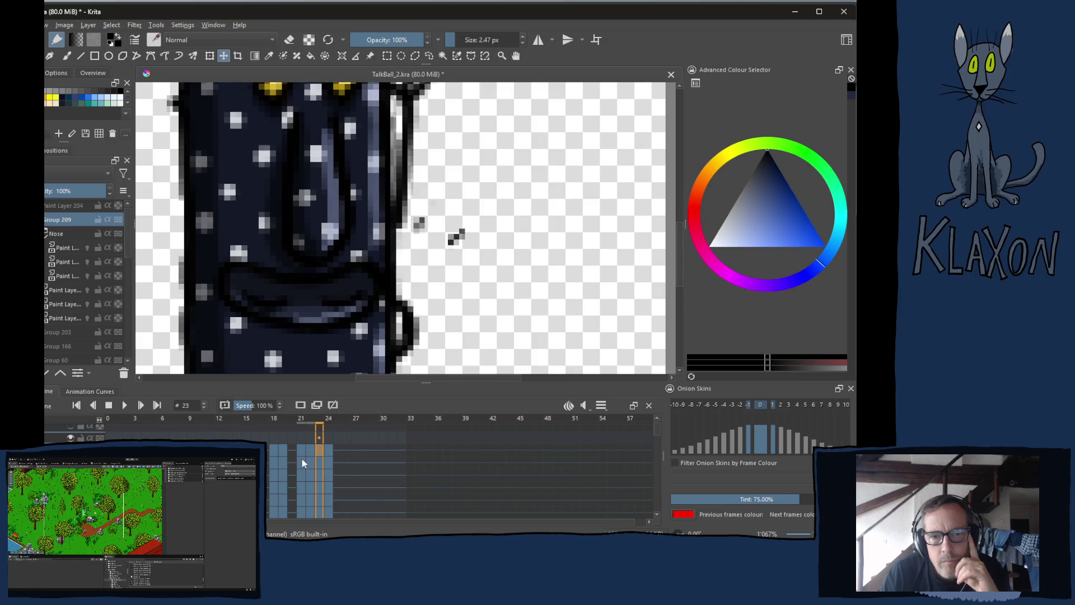
key("Right")
key("Left")
key("Left")
key("Left")
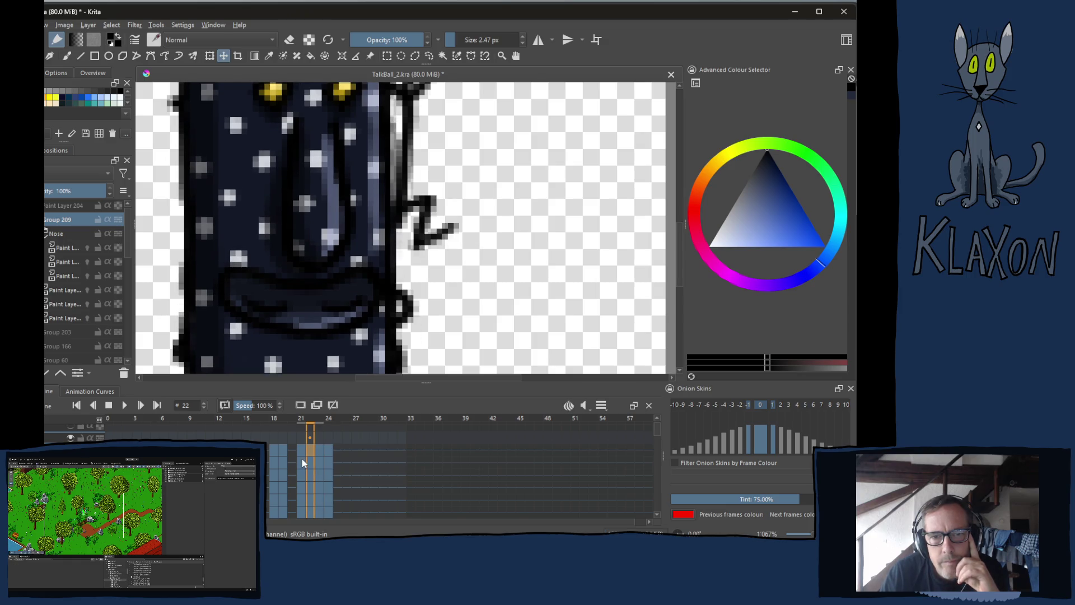
key("Right")
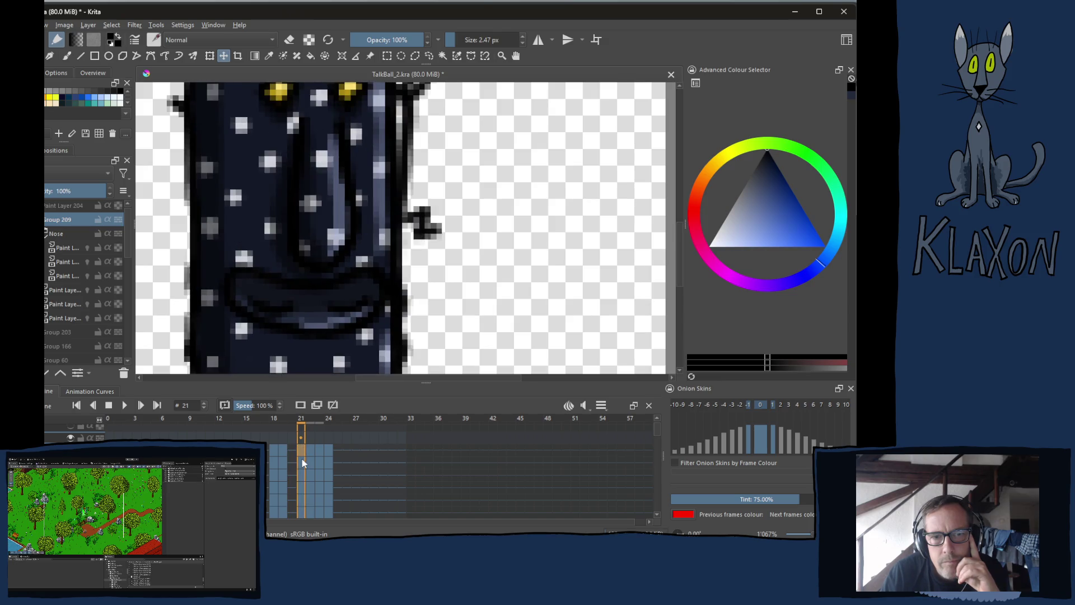
key("minus")
key("minus")
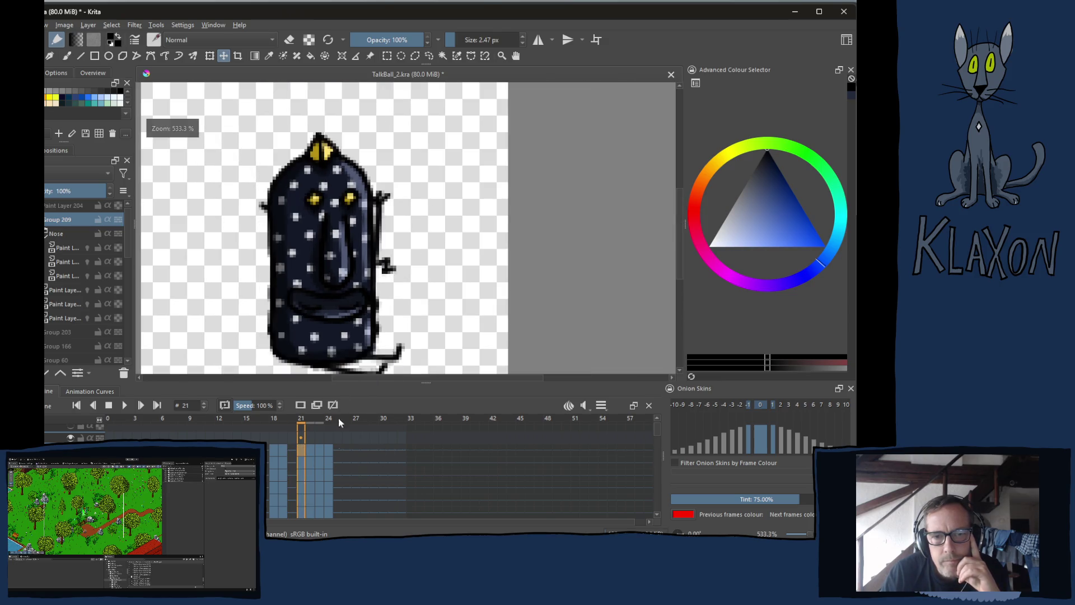
key("Right")
key("Right")
key("Right")
key("Right")
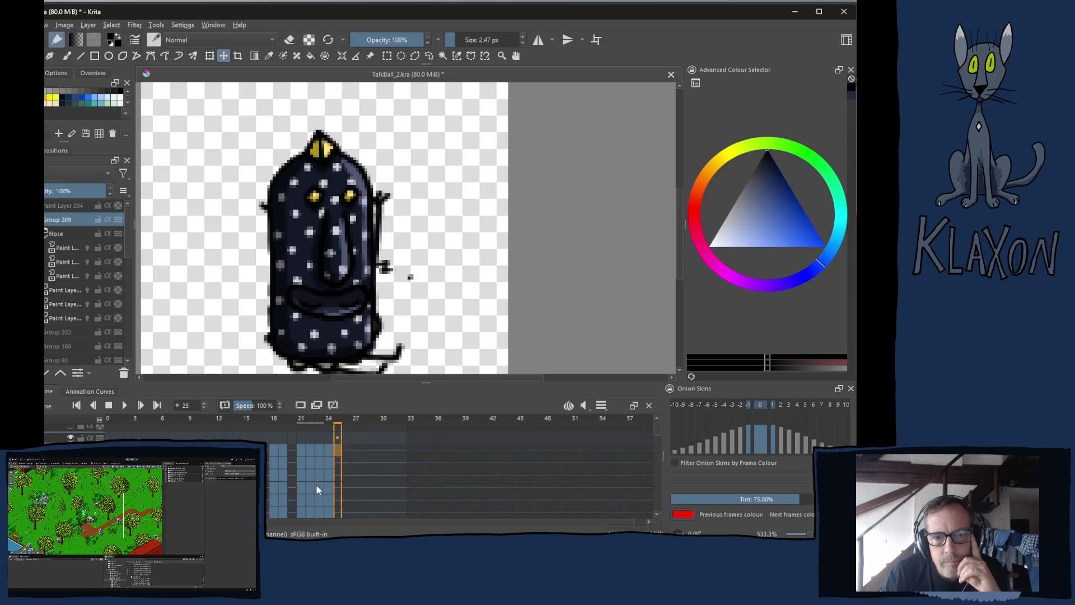
key("Left")
key("Left")
key("Left")
key("Left")
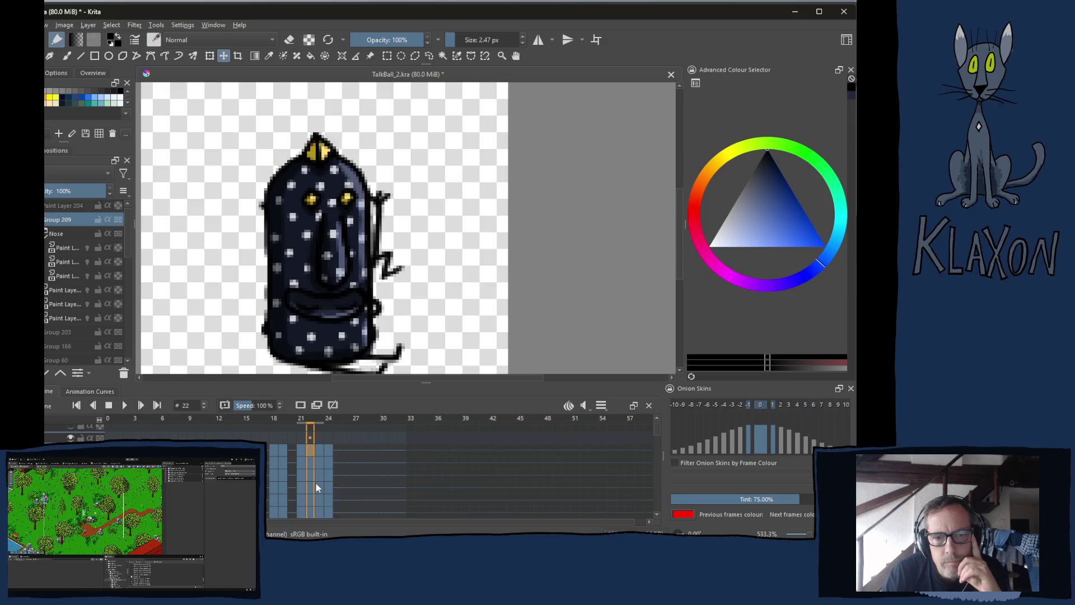
key("Left")
key("Right")
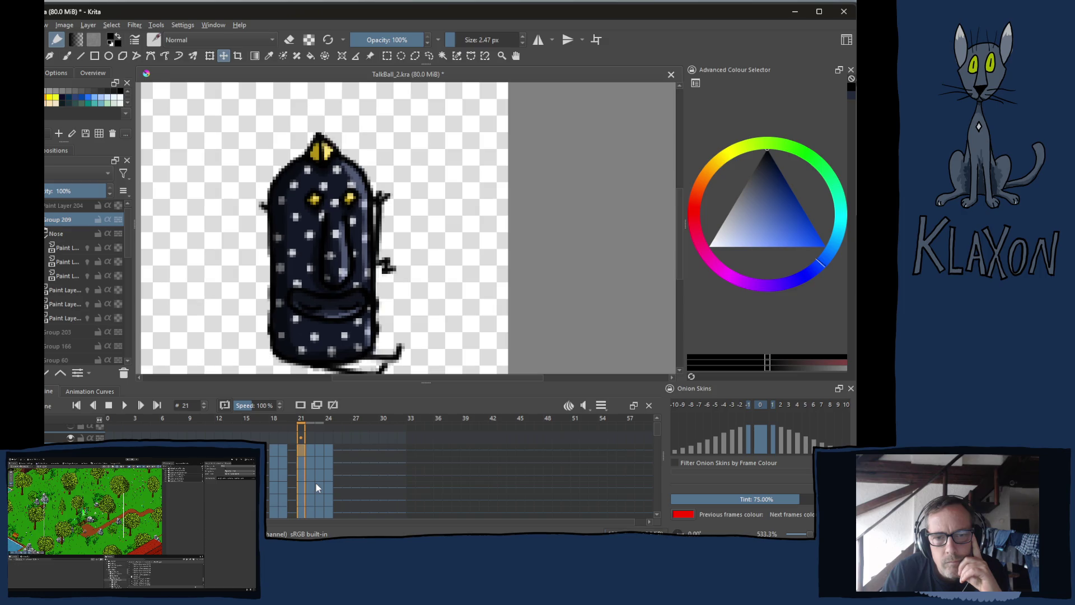
key("Right")
key("Right")
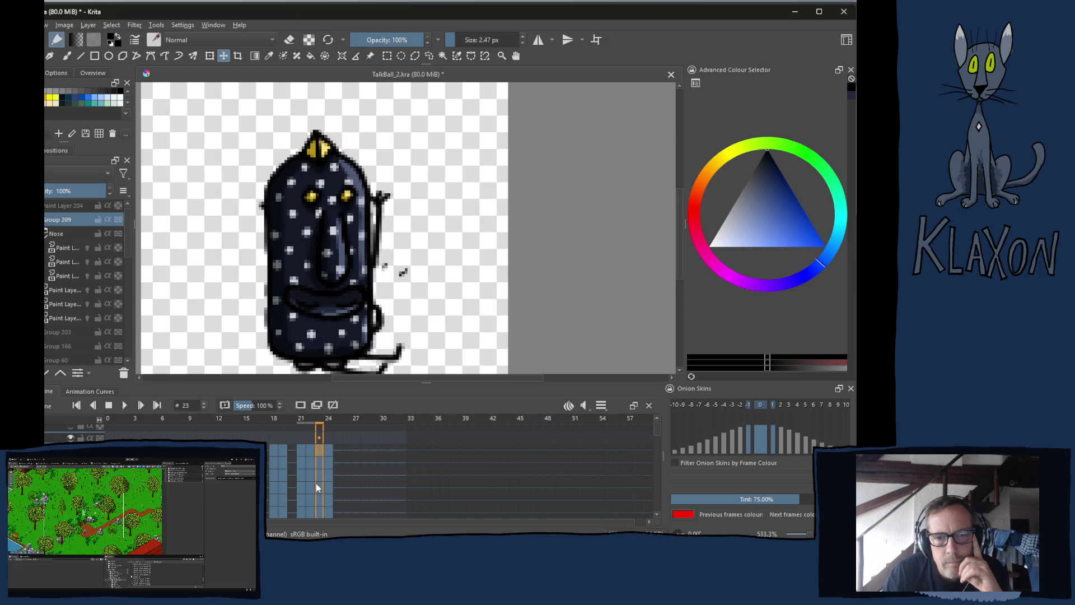
key("Right")
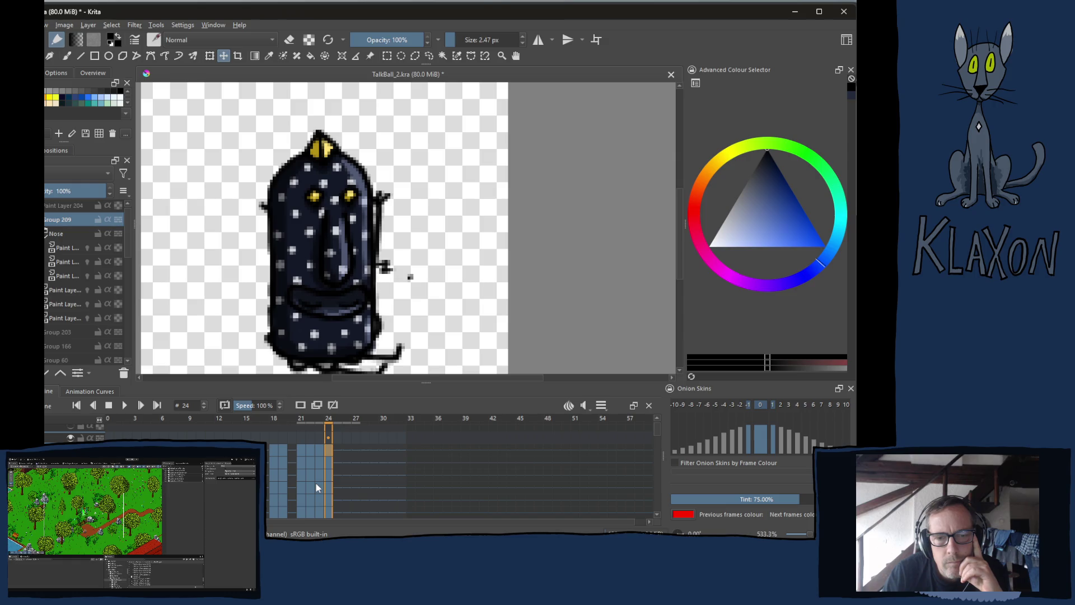
- Click through frames 21–24 in the Timeline, panning to show the lower body
left_click(301, 419)
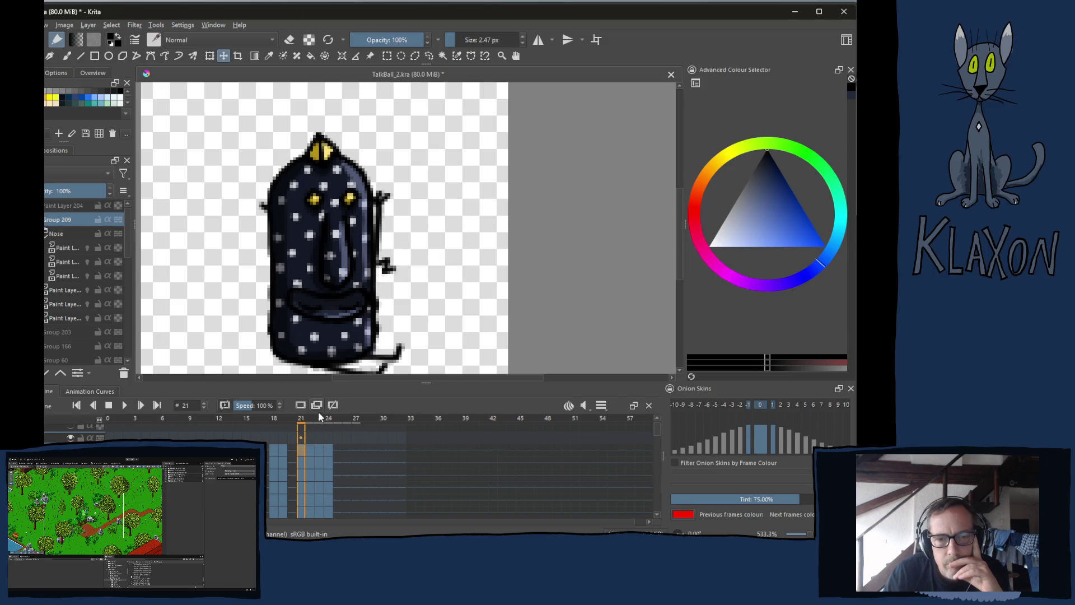
left_click(312, 419)
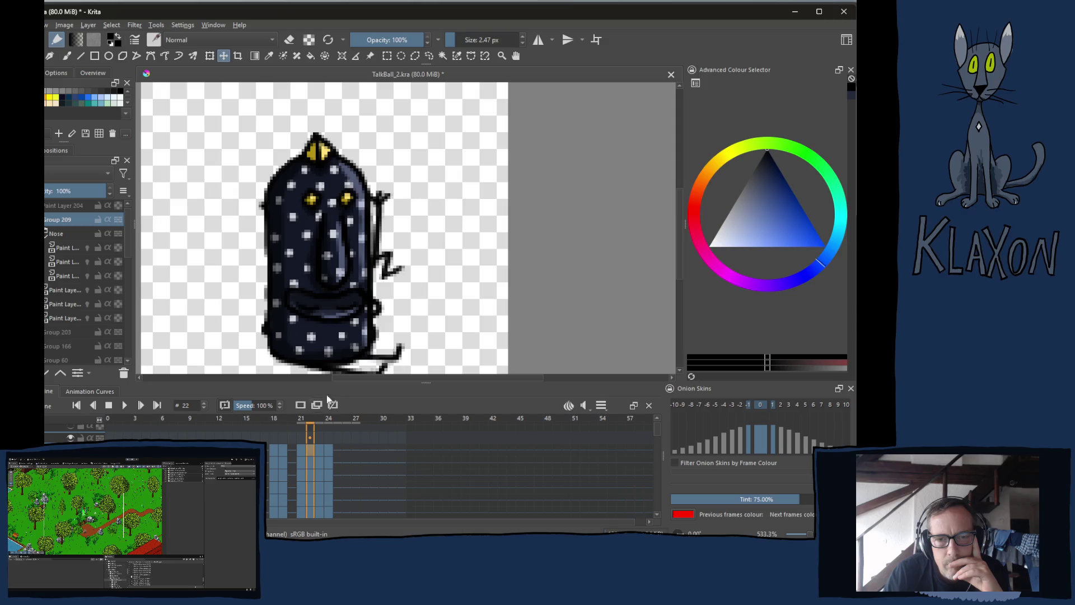
scroll(369, 309, "up", 2)
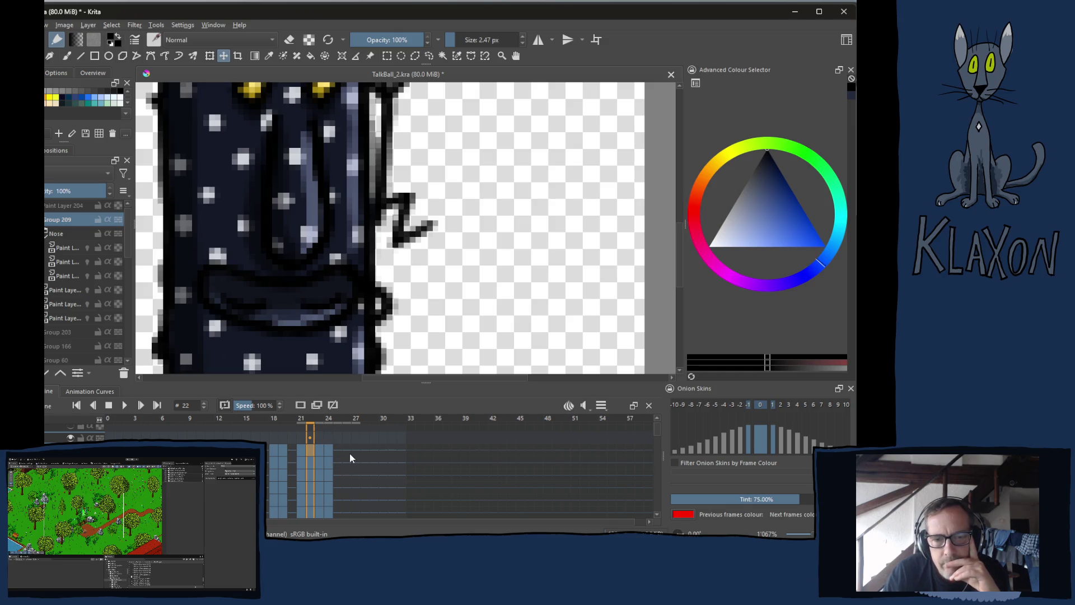
left_click(319, 421)
scroll(383, 311, "down", 3)
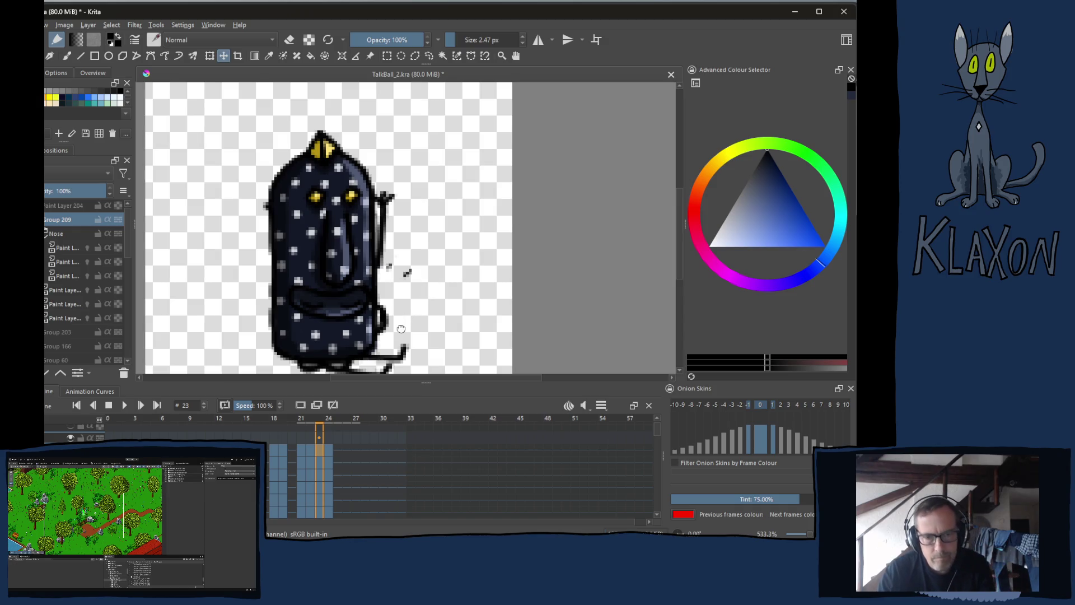
left_click_drag(402, 326, 406, 304)
scroll(363, 339, "up", 3)
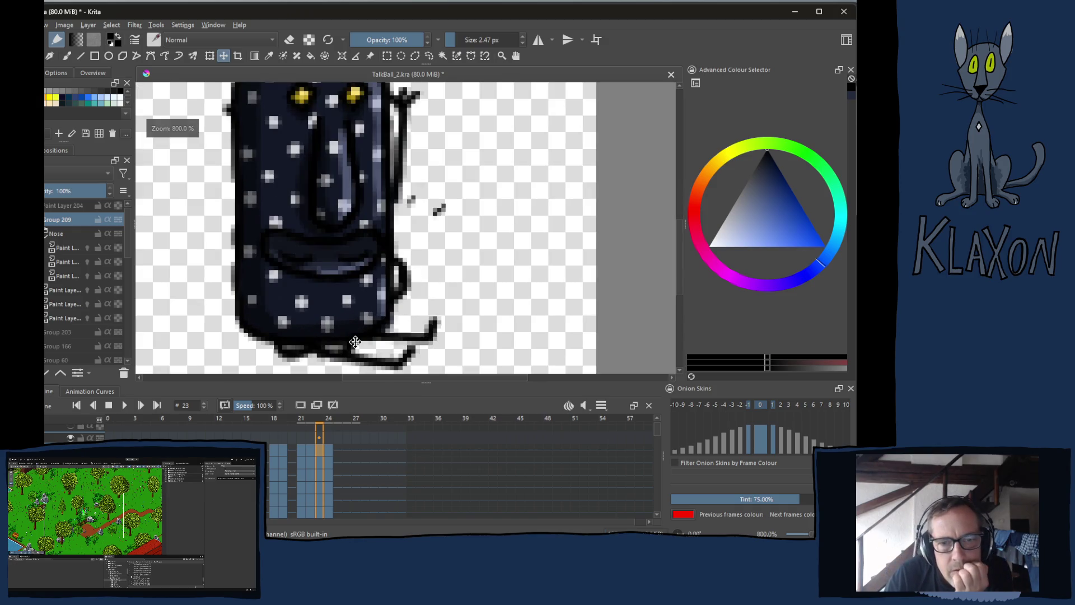
left_click(330, 420)
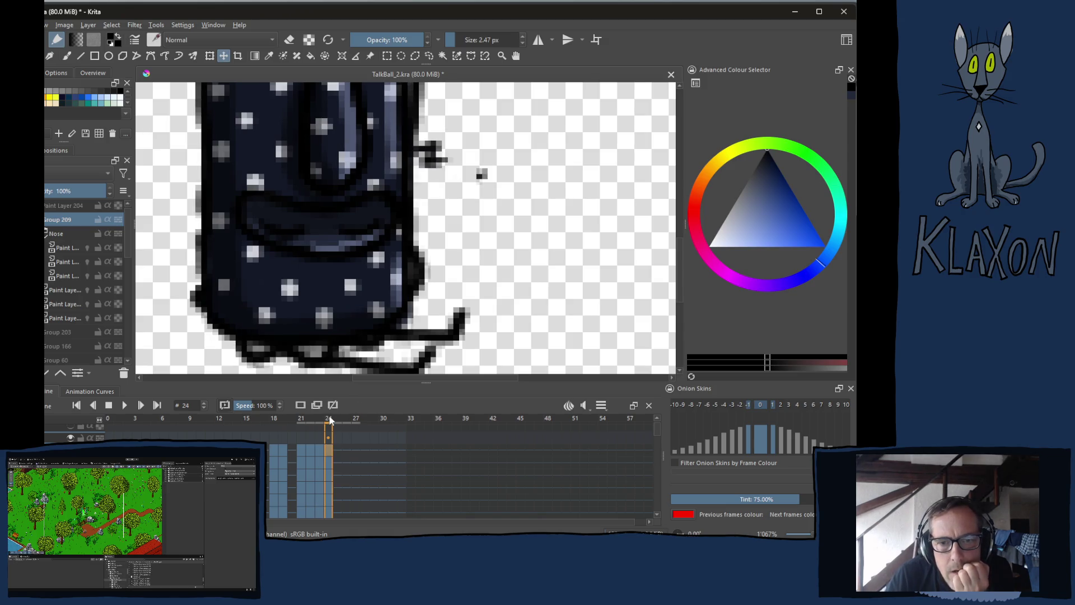
left_click(302, 421)
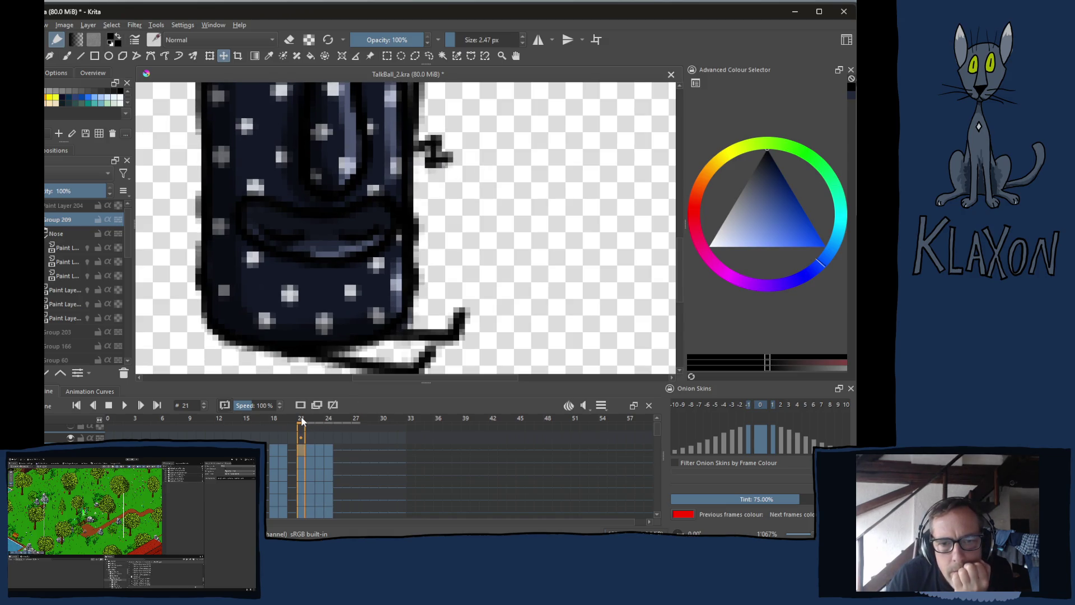
left_click(307, 422)
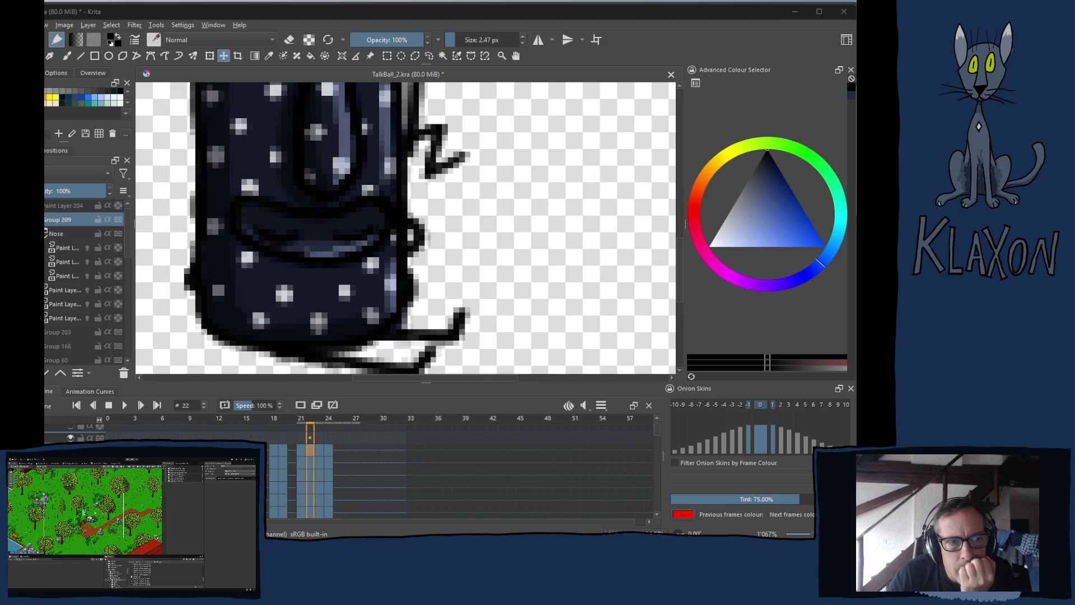
left_click(514, 6)
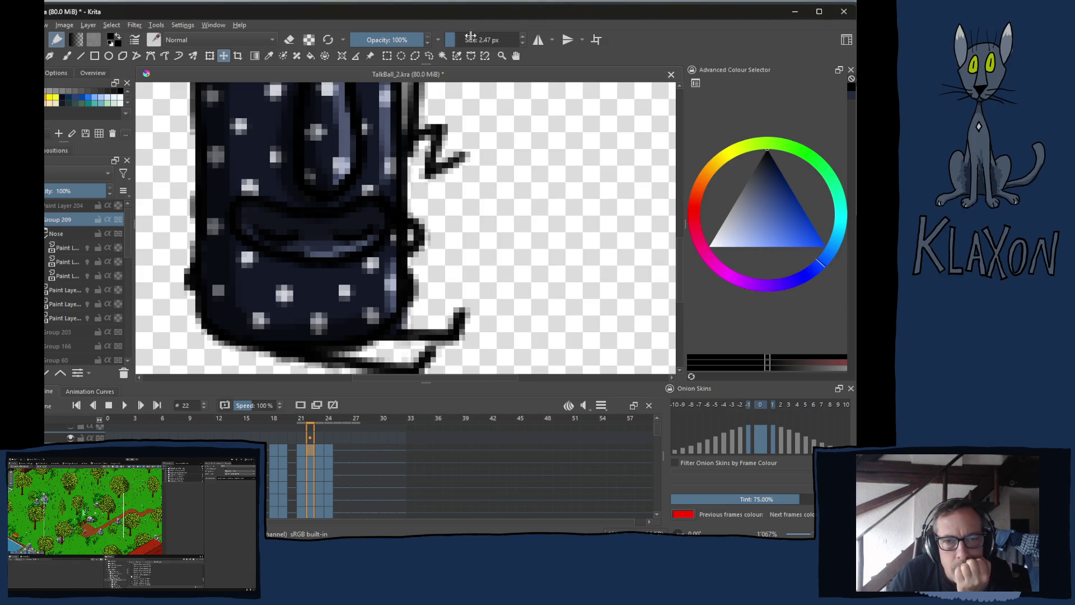
- Flick between frames 21–25 again to compare the mouth drawings
left_click(317, 470)
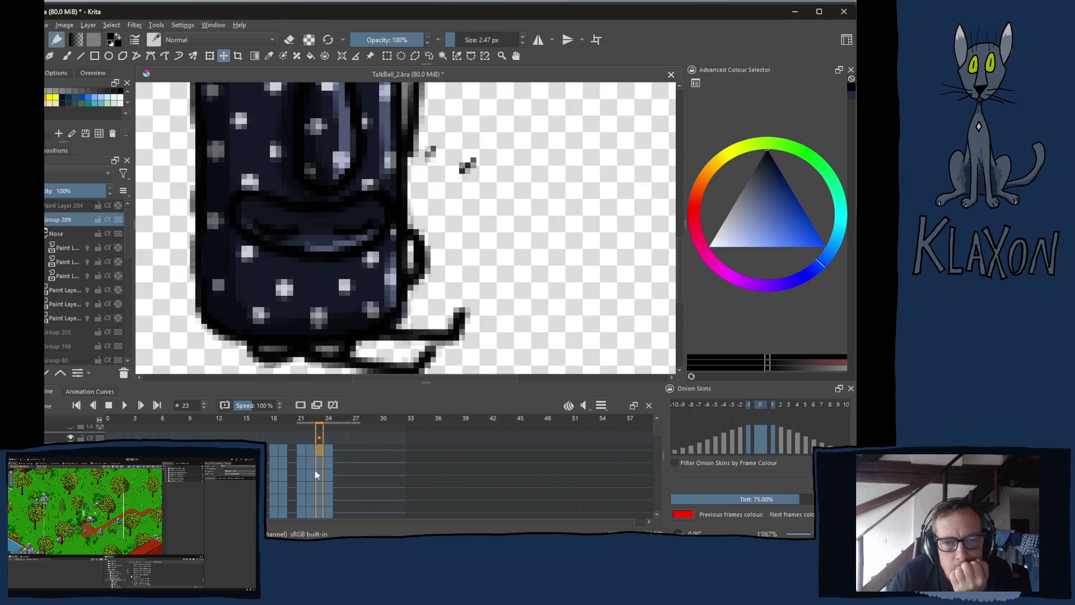
key("Right")
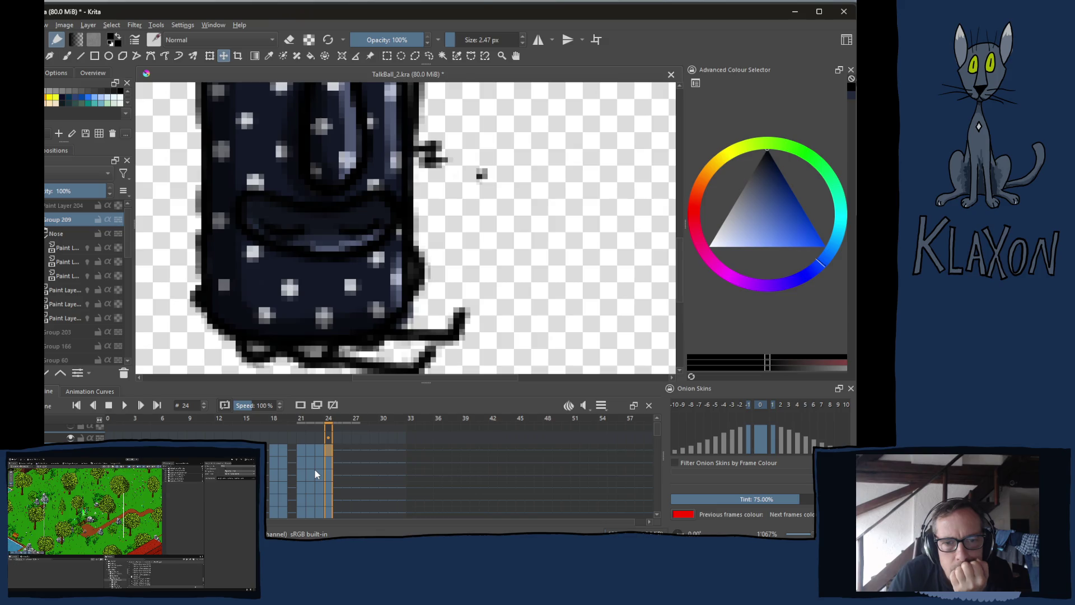
key("Right")
key("Left")
left_click(300, 418)
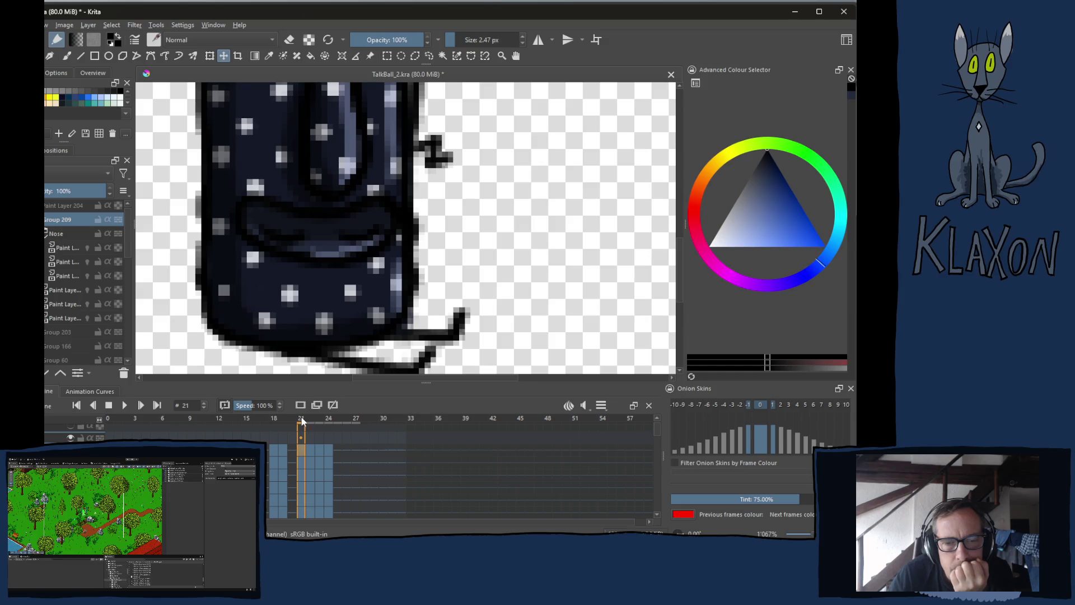
left_click(309, 419)
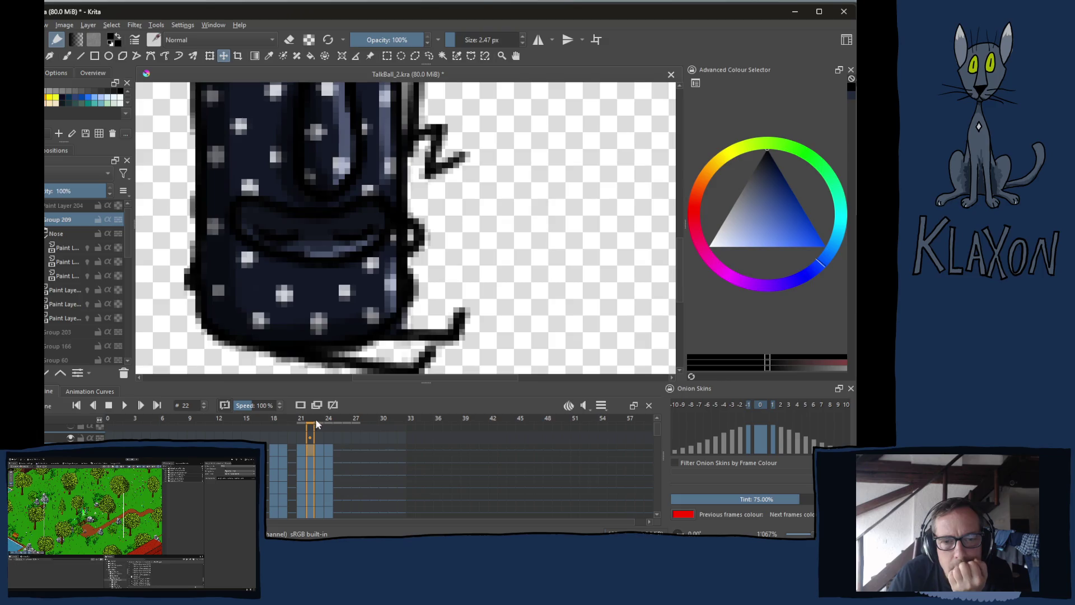
left_click(320, 418)
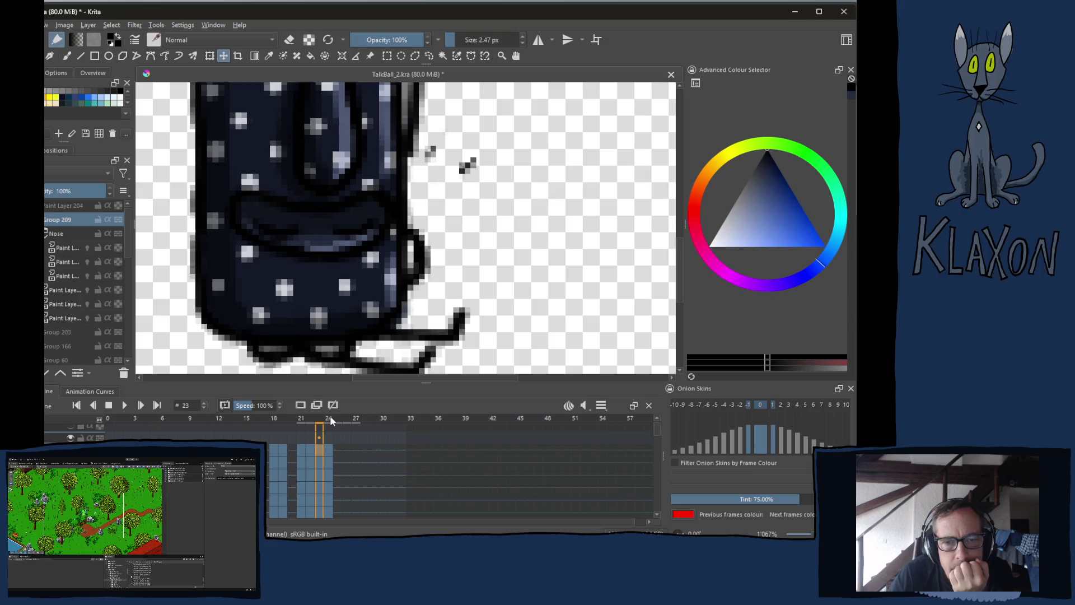
left_click(329, 420)
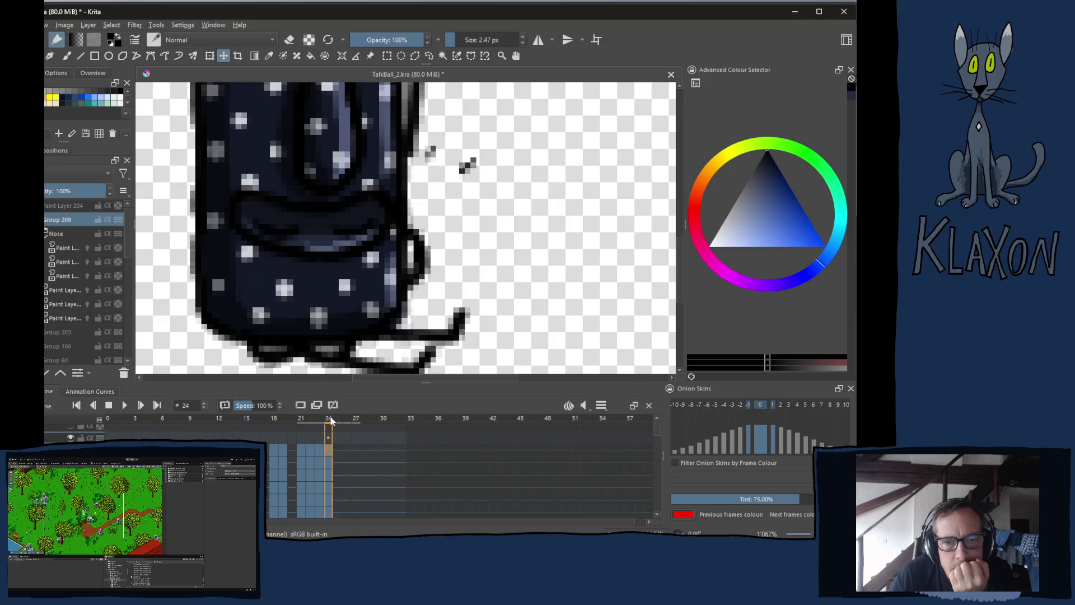
left_click(300, 419)
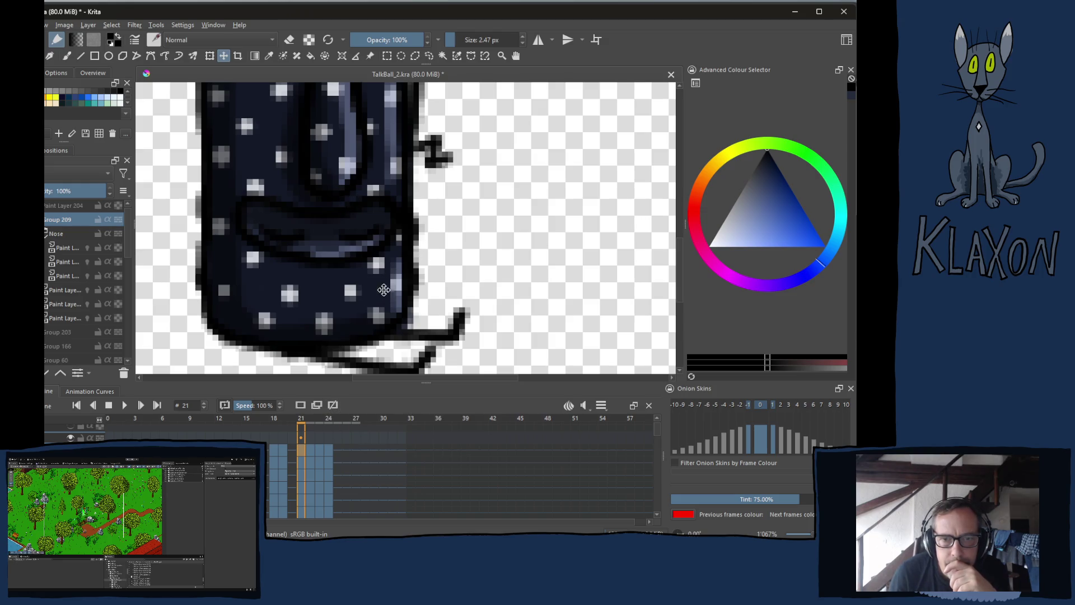
- Switch to the freehand brush, expand the Nose group and activate its first paint layer
key("b")
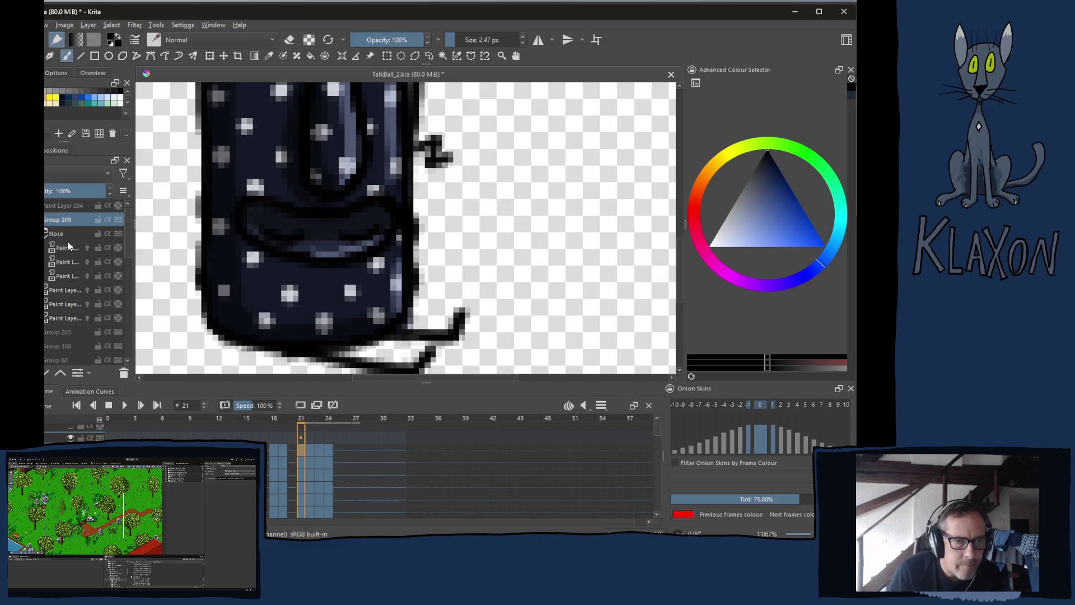
left_click(45, 235)
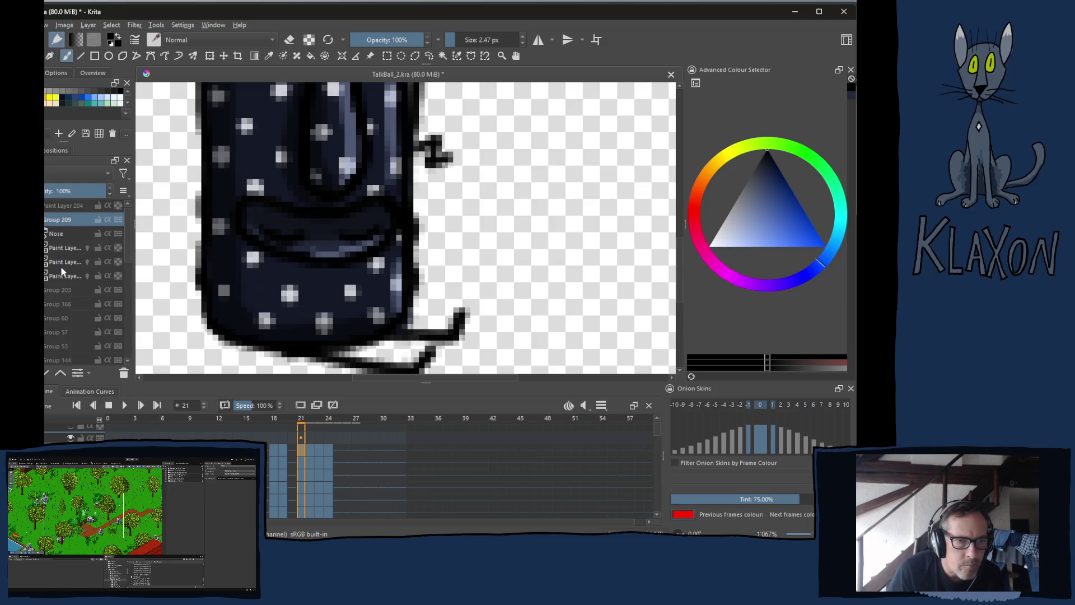
left_click(46, 236)
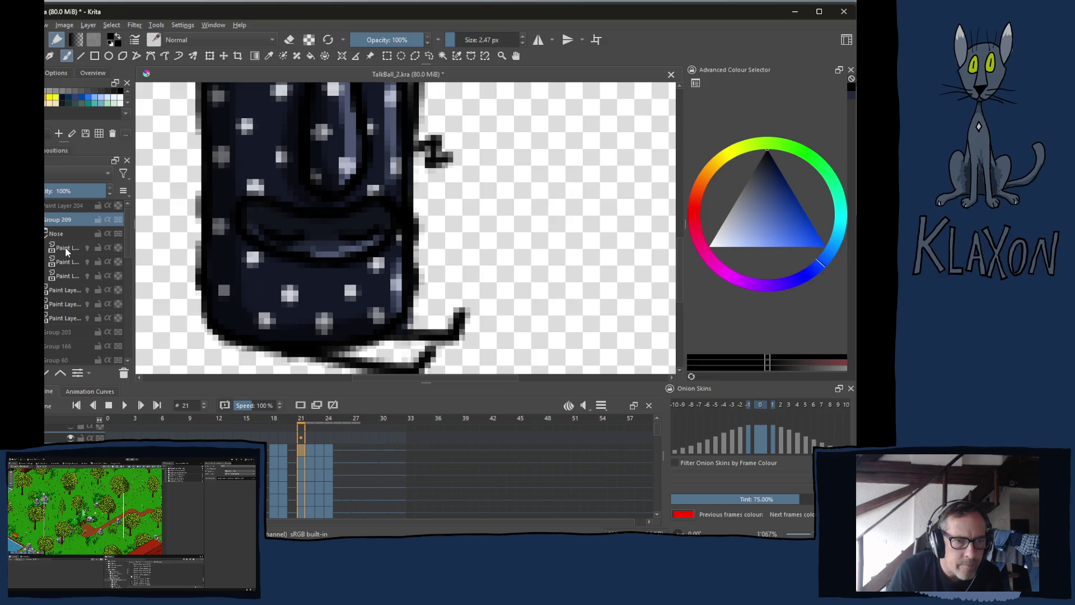
left_click(65, 247)
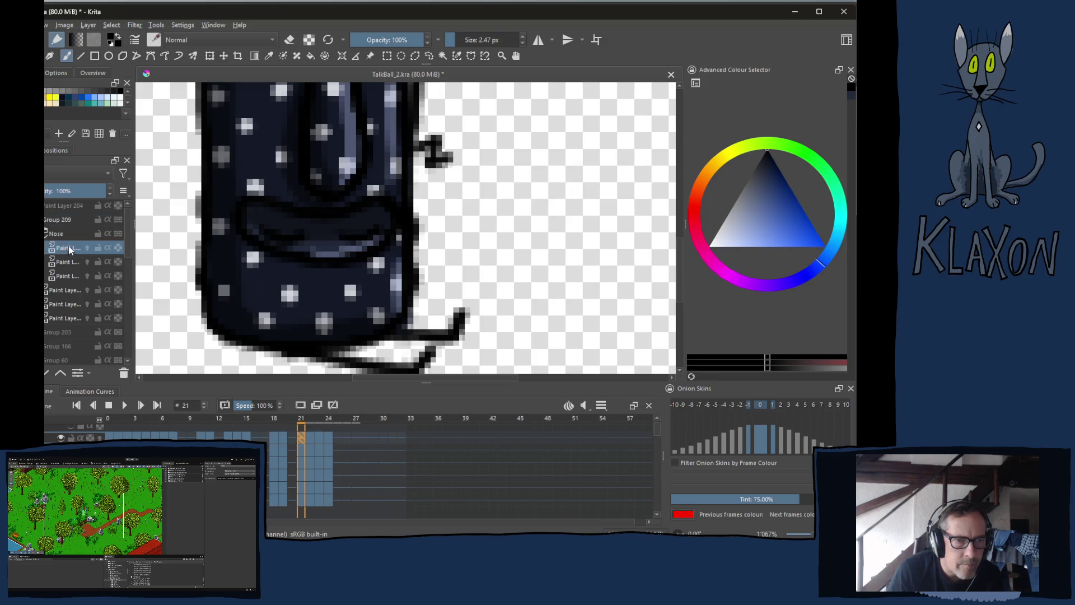
- On frame 21, pick the navy coat colour and touch up the body's right edge
left_click(321, 281, "ctrl")
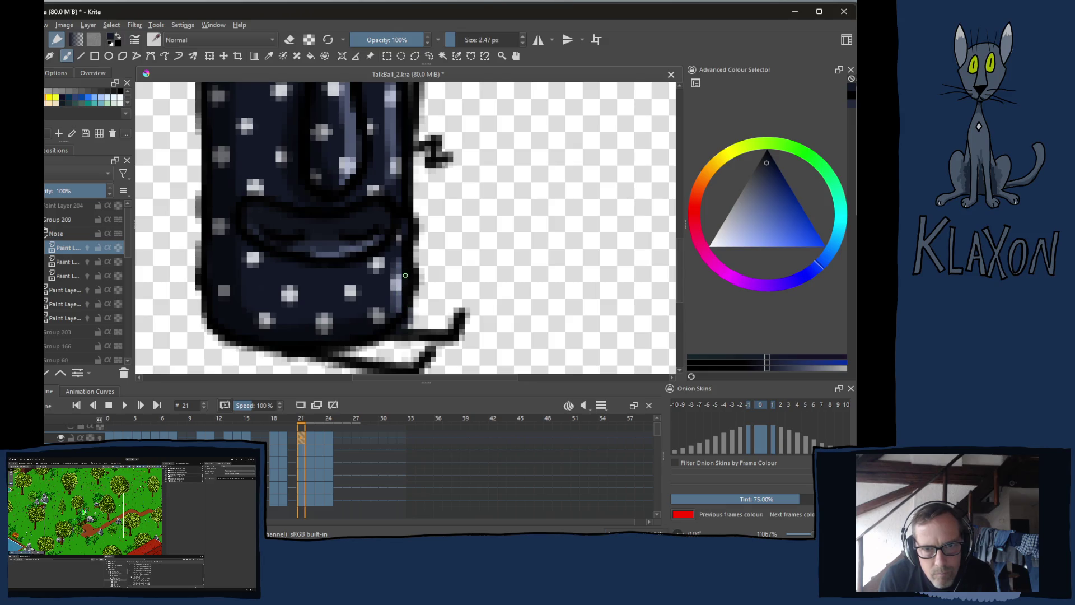
left_click_drag(404, 143, 428, 159)
left_click(394, 117, "ctrl")
key("ctrl+z")
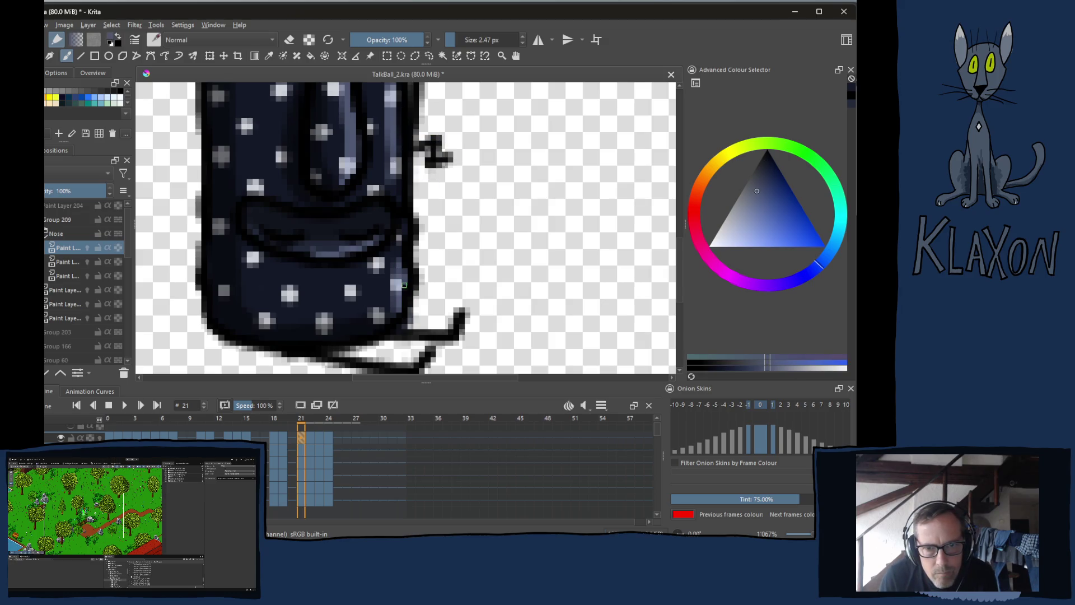
left_click(403, 291)
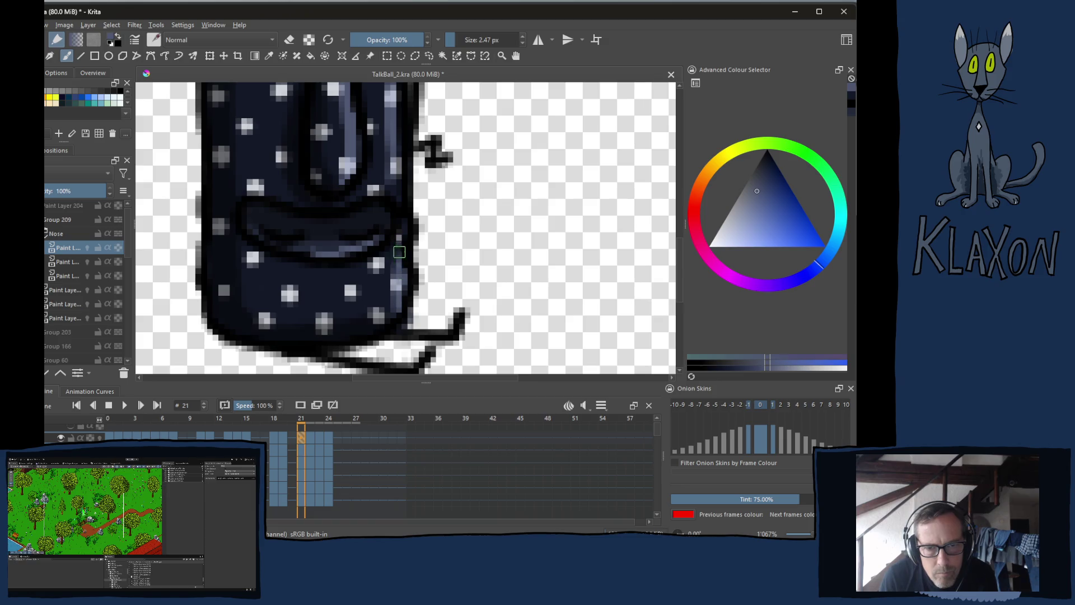
- On frame 22, darken and lighten pixels along the body's right edge with picked navy tones
key("period")
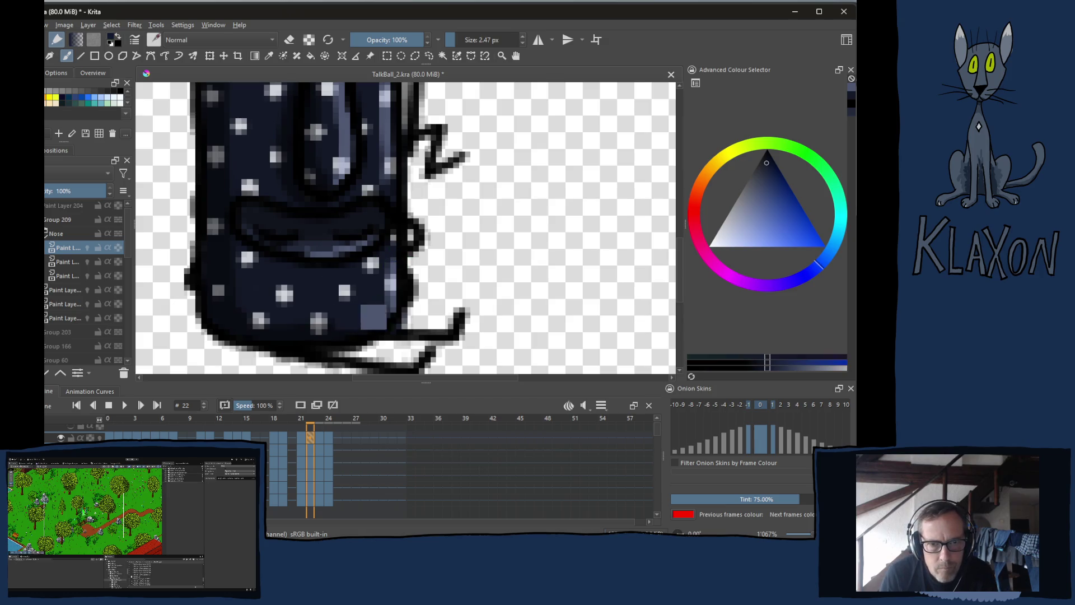
left_click(364, 318, "ctrl")
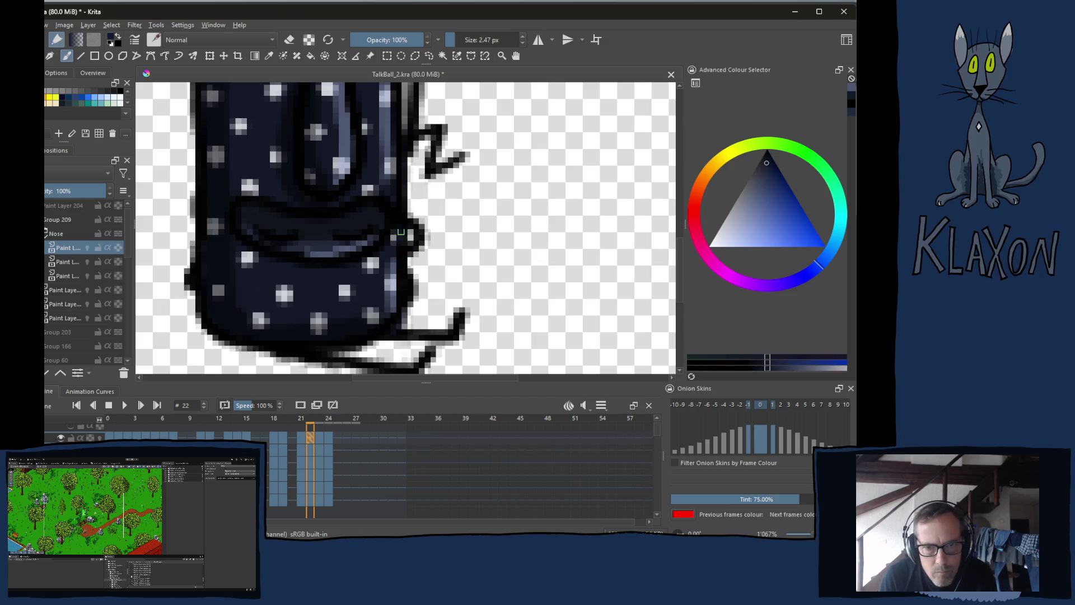
left_click_drag(407, 231, 402, 245)
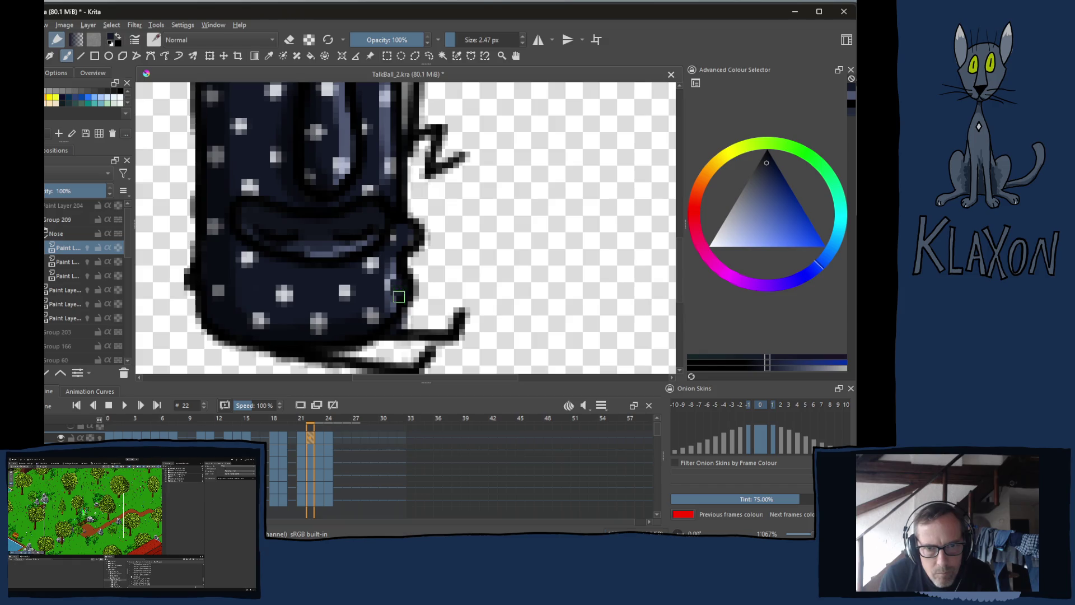
right_click(359, 260)
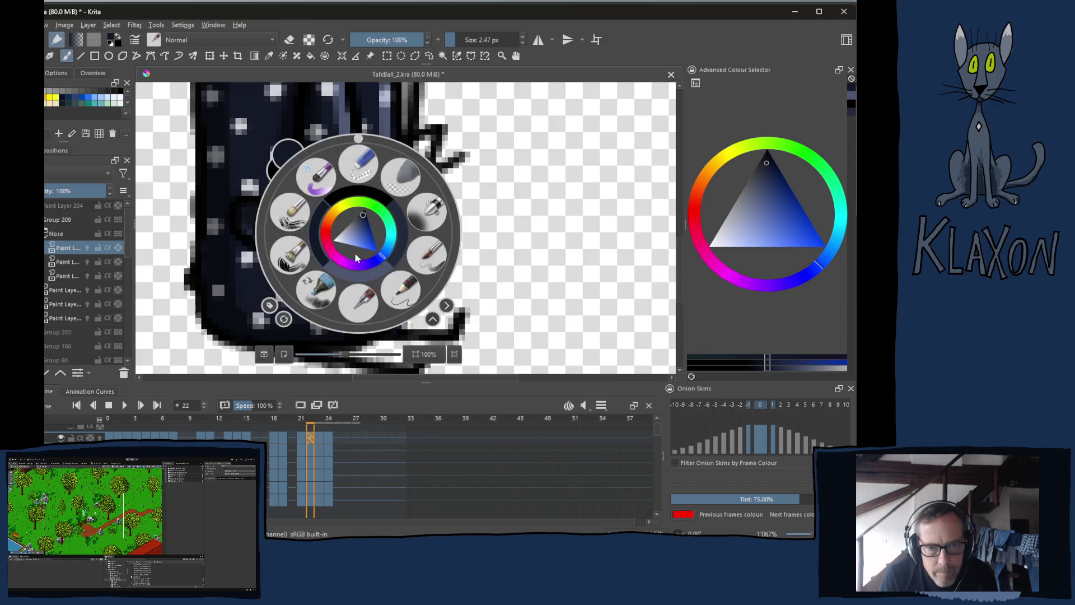
left_click(371, 278)
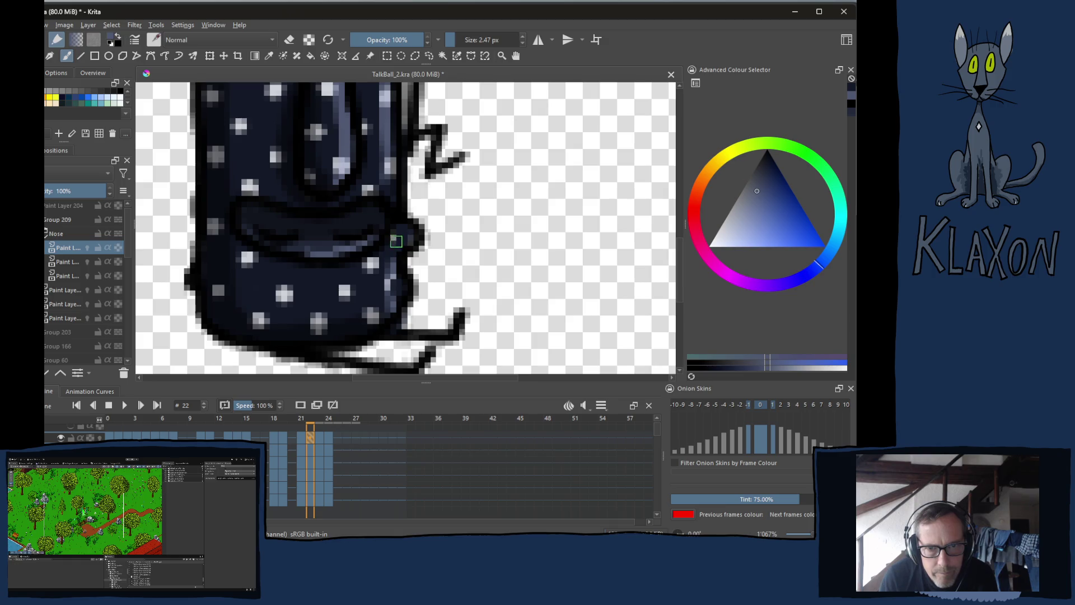
left_click(406, 296, "ctrl")
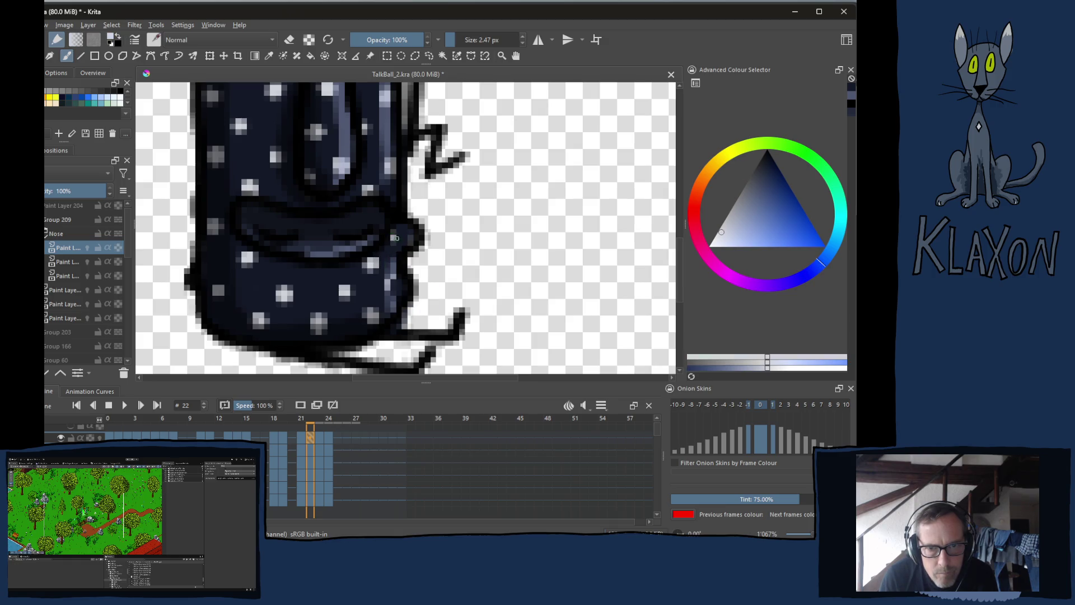
left_click(395, 237)
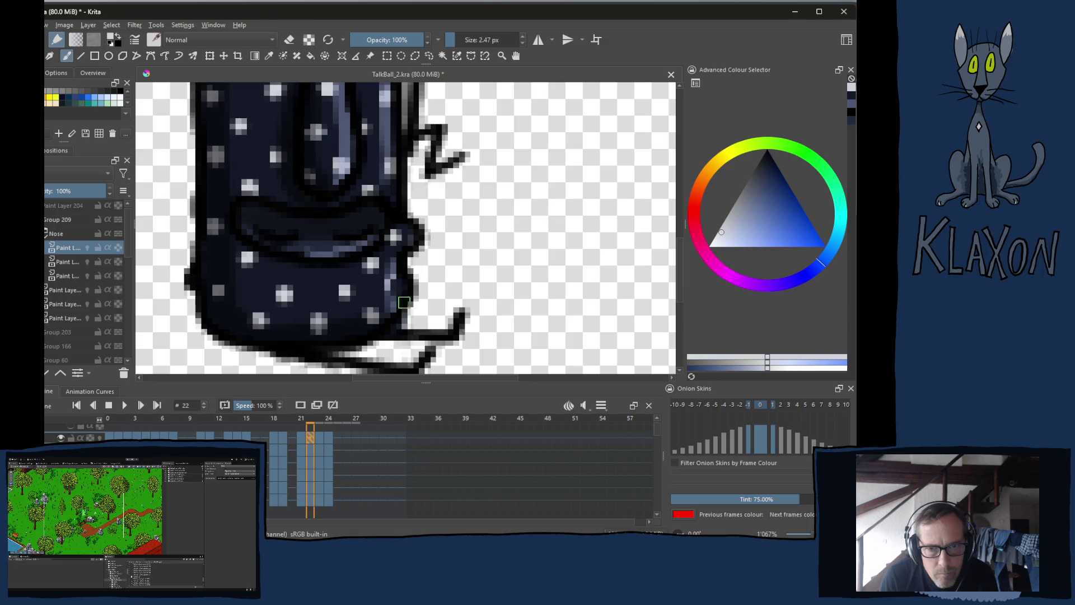
left_click(395, 275, "ctrl")
right_click(374, 233)
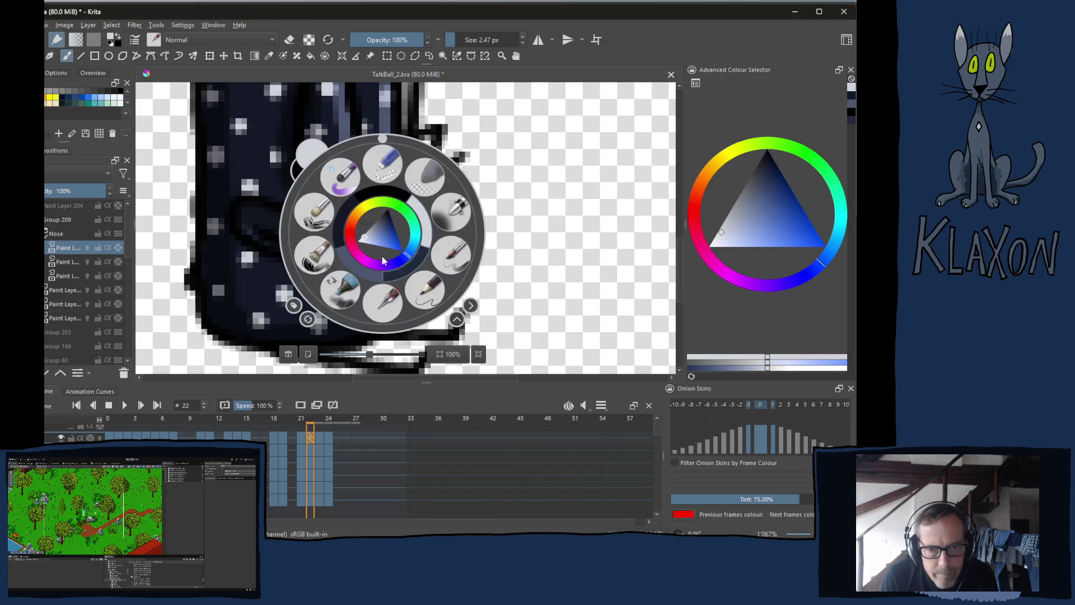
left_click(392, 254)
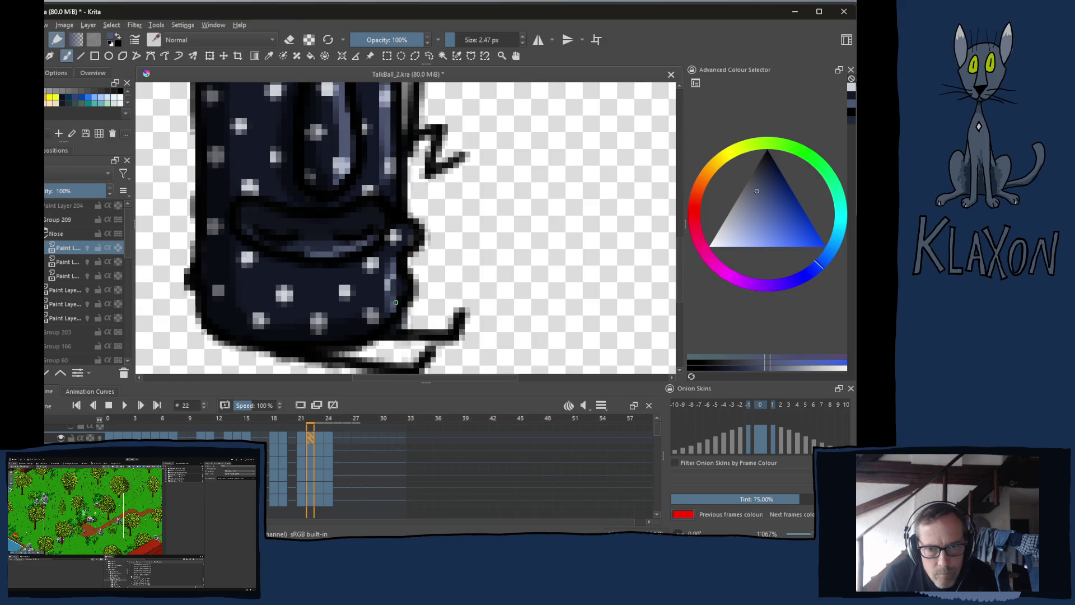
left_click(396, 302)
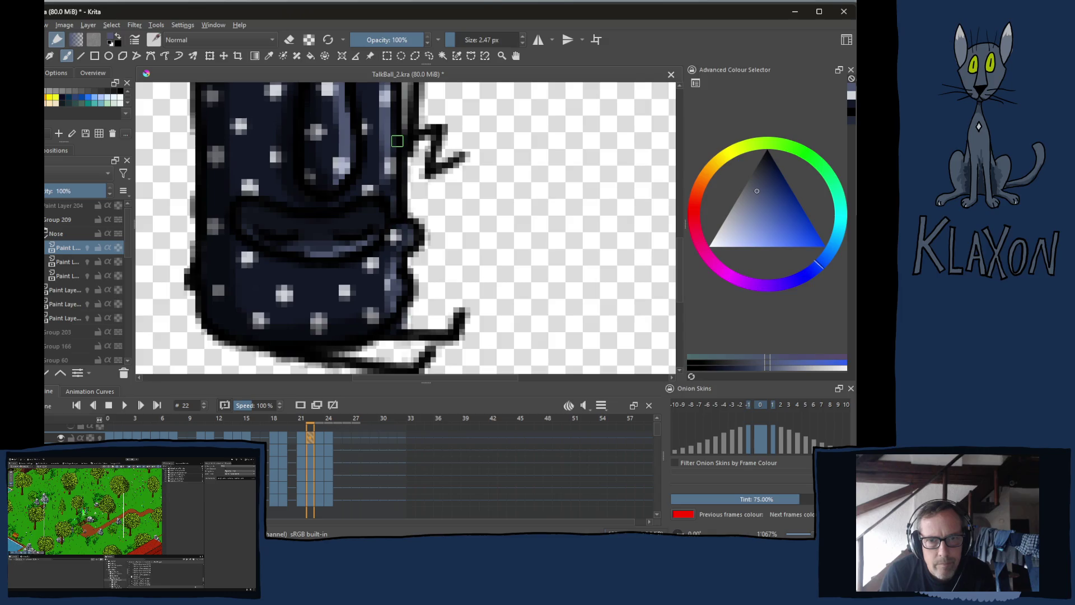
- On frame 23, paint grey-blue along the body's right edge, undoing stray black pixels
key("Right")
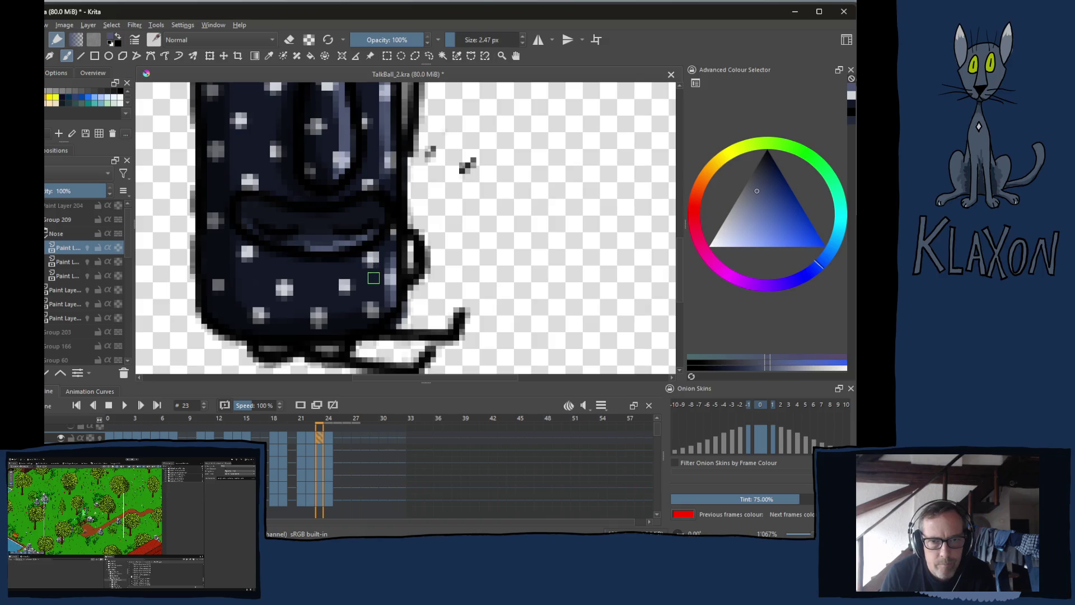
left_click(364, 282, "ctrl")
left_click_drag(414, 273, 401, 242)
left_click(417, 252, "ctrl")
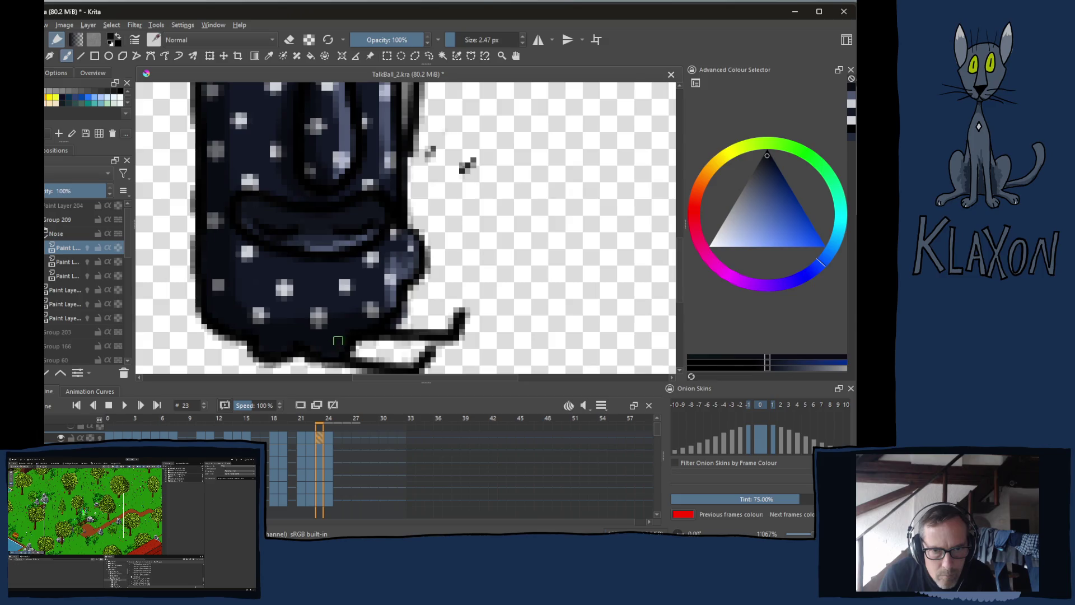
left_click_drag(354, 341, 357, 359)
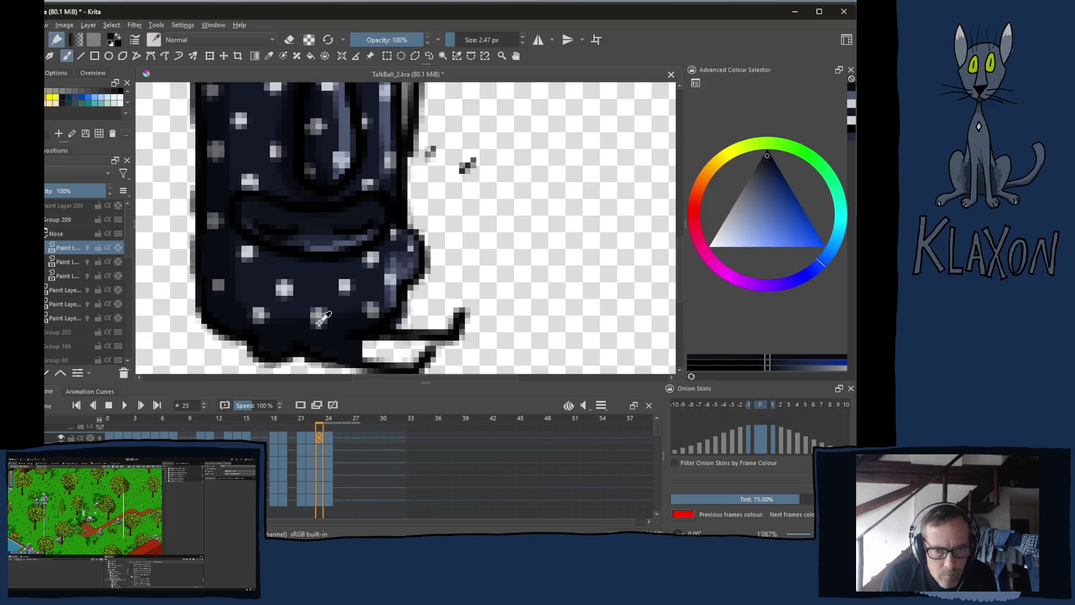
left_click(322, 317, "ctrl")
key("ctrl+z")
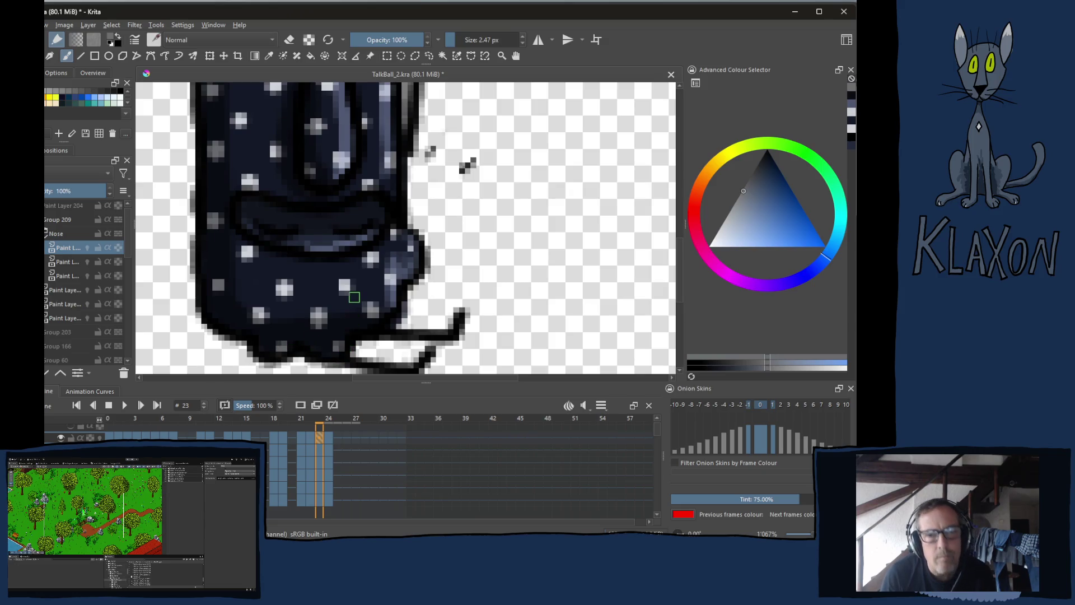
- On frame 24, touch up the body's bottom and lower-left outline in black and grey-blue
key("Right")
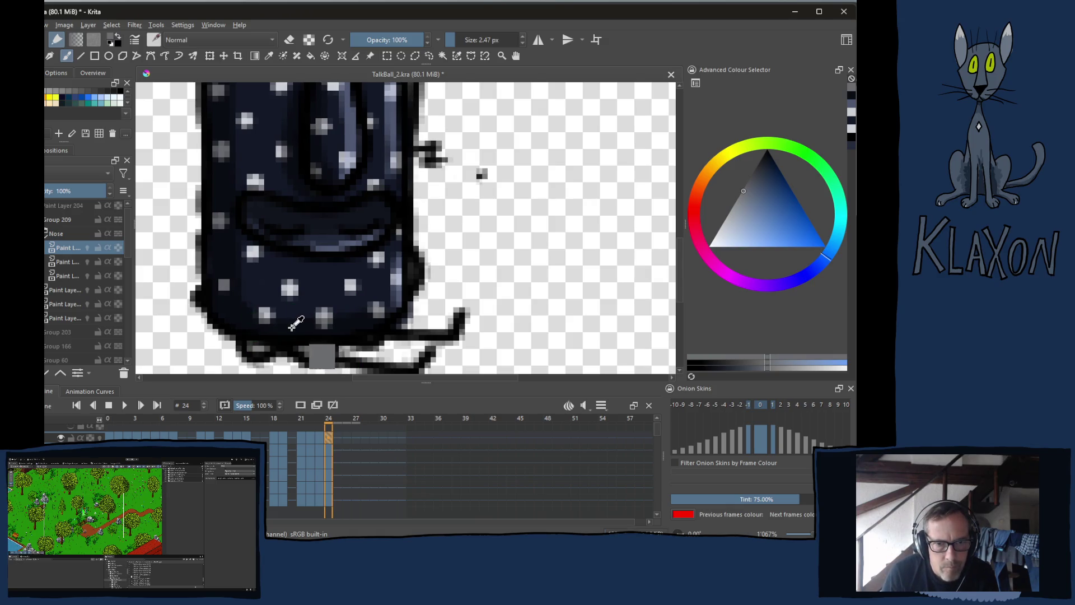
left_click(268, 339, "ctrl")
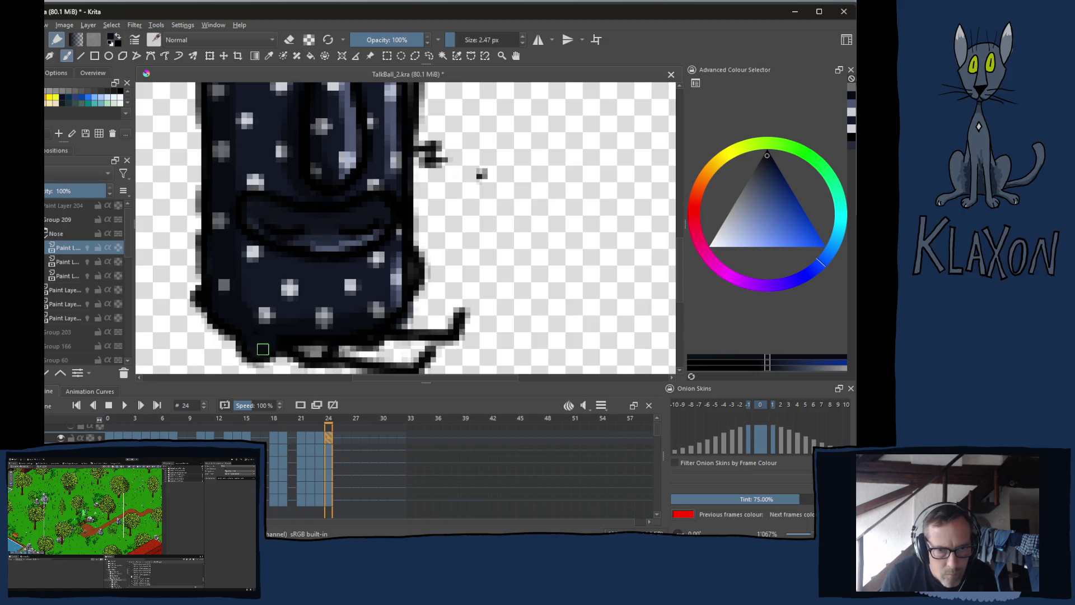
mouse_move(262, 348)
left_mouse_down()
mouse_move(291, 334)
mouse_move(308, 350)
mouse_move(319, 343)
mouse_move(307, 347)
left_mouse_up()
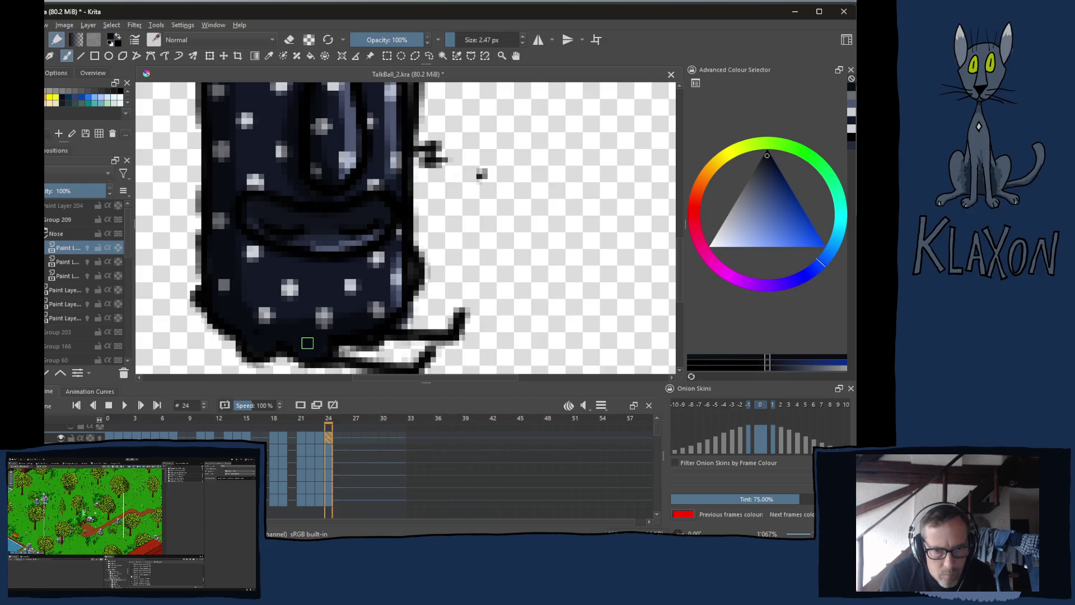
left_click(326, 327, "ctrl")
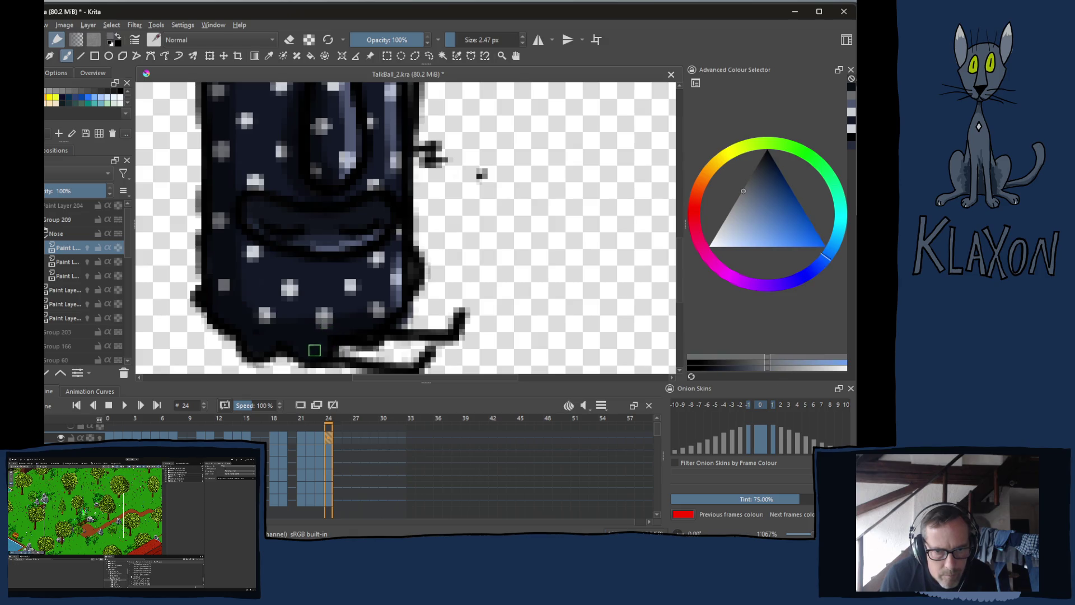
left_click_drag(299, 351, 251, 352)
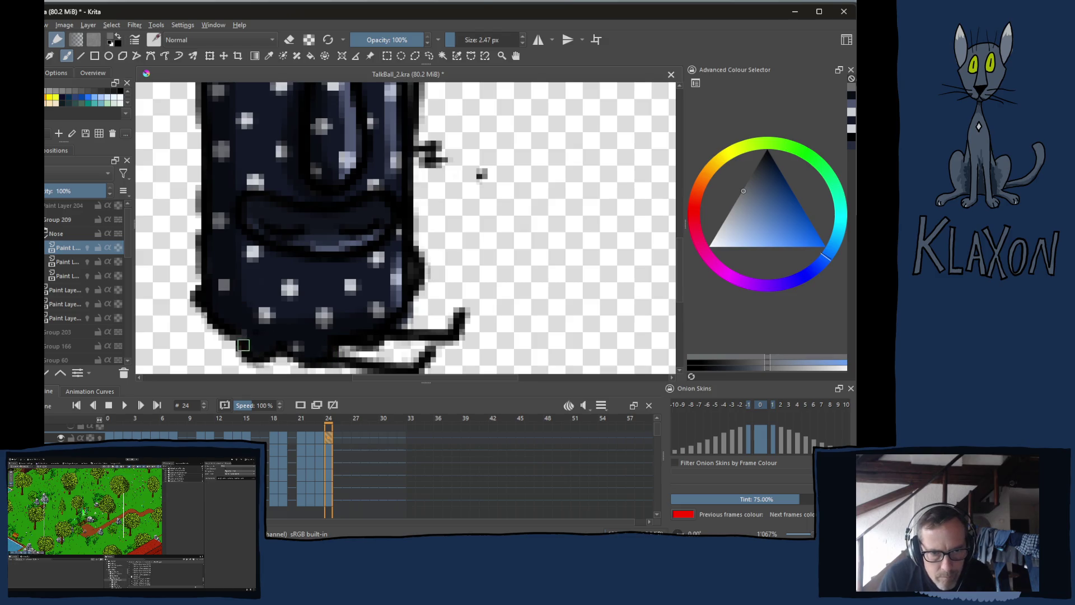
right_click(234, 326)
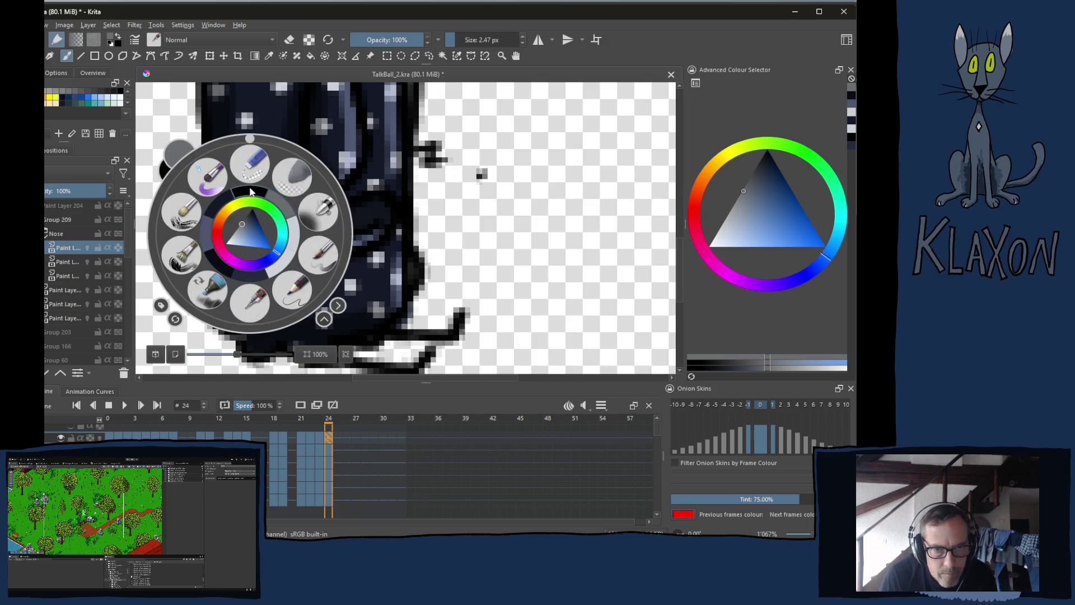
left_click(251, 191)
left_click(229, 334)
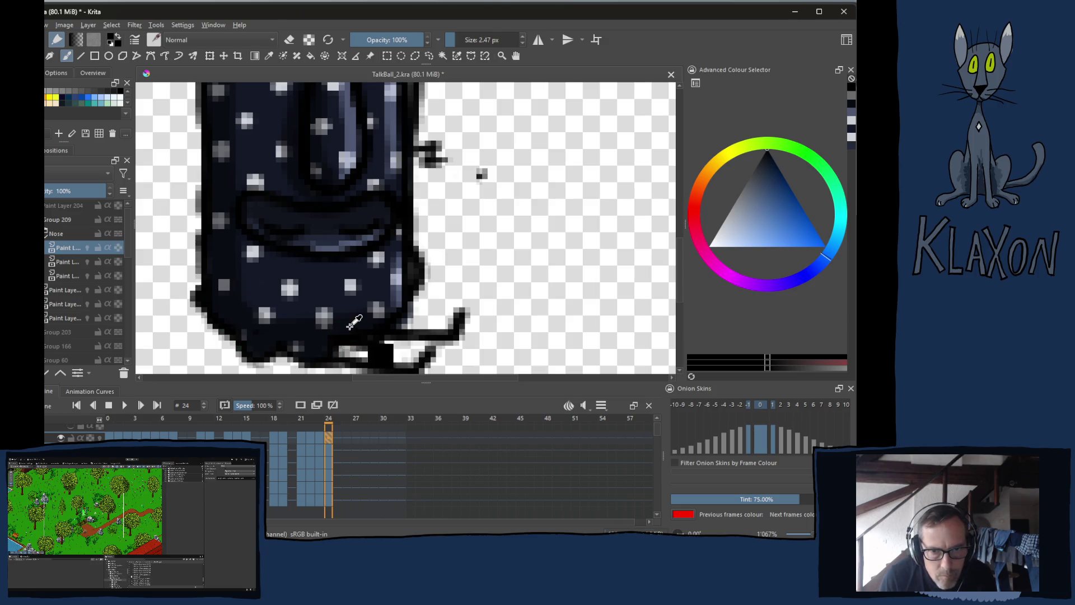
- Dab light grey-blue on the coat's right edge and repaint around it in dark navy
left_click(359, 331, "ctrl")
left_click(373, 334)
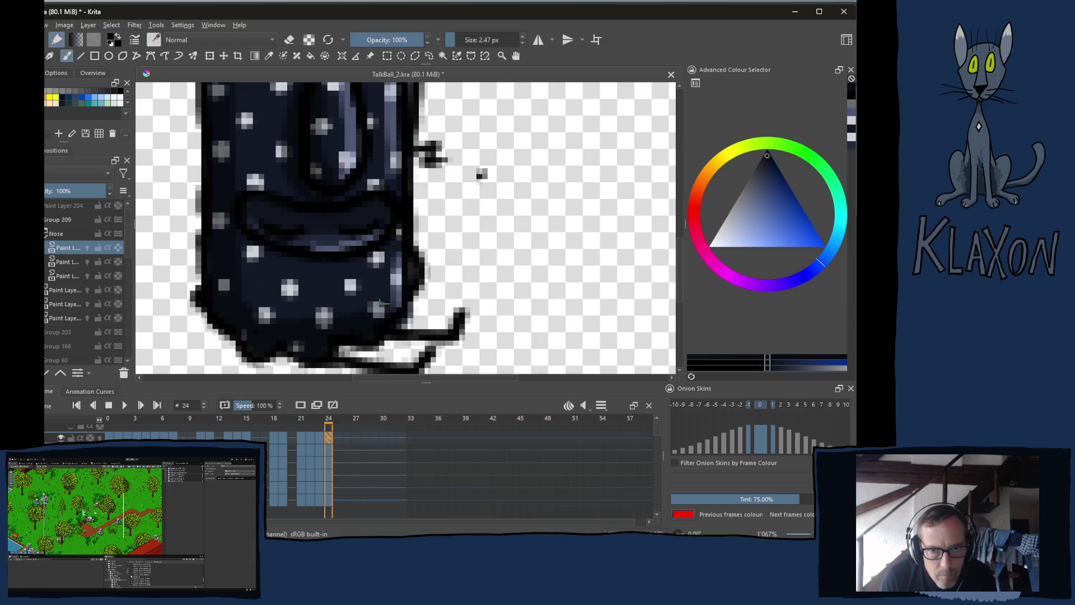
left_click(396, 277, "ctrl")
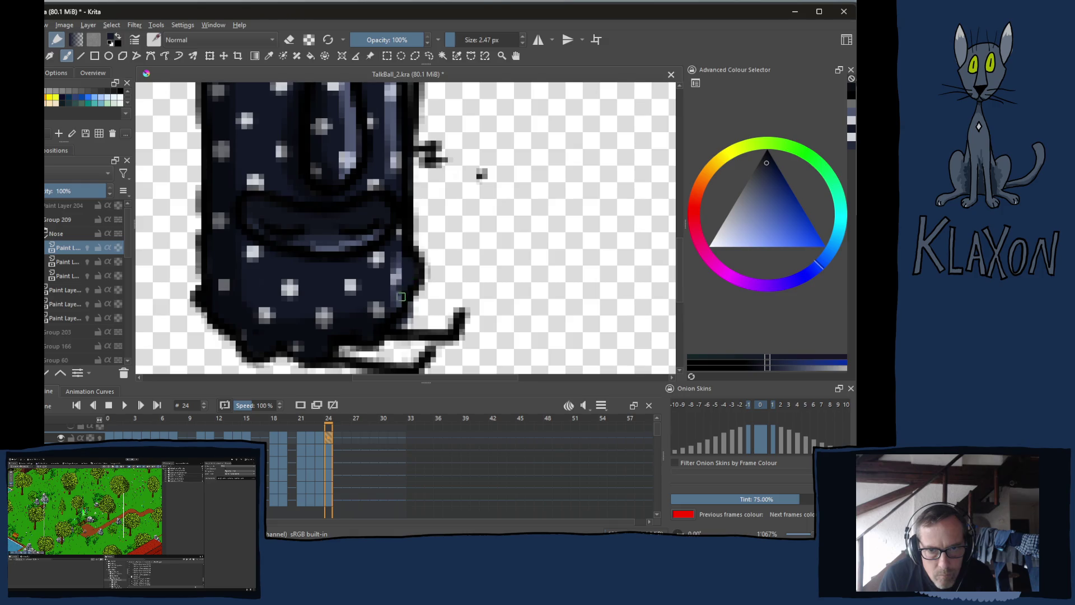
left_click(403, 288)
left_click(386, 311, "ctrl")
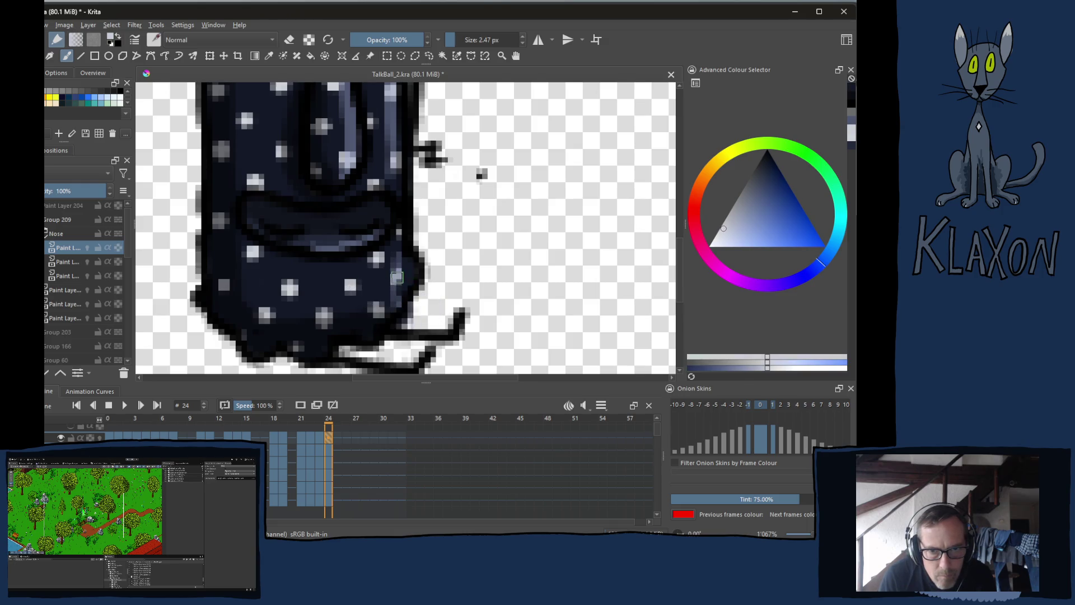
left_click(401, 274)
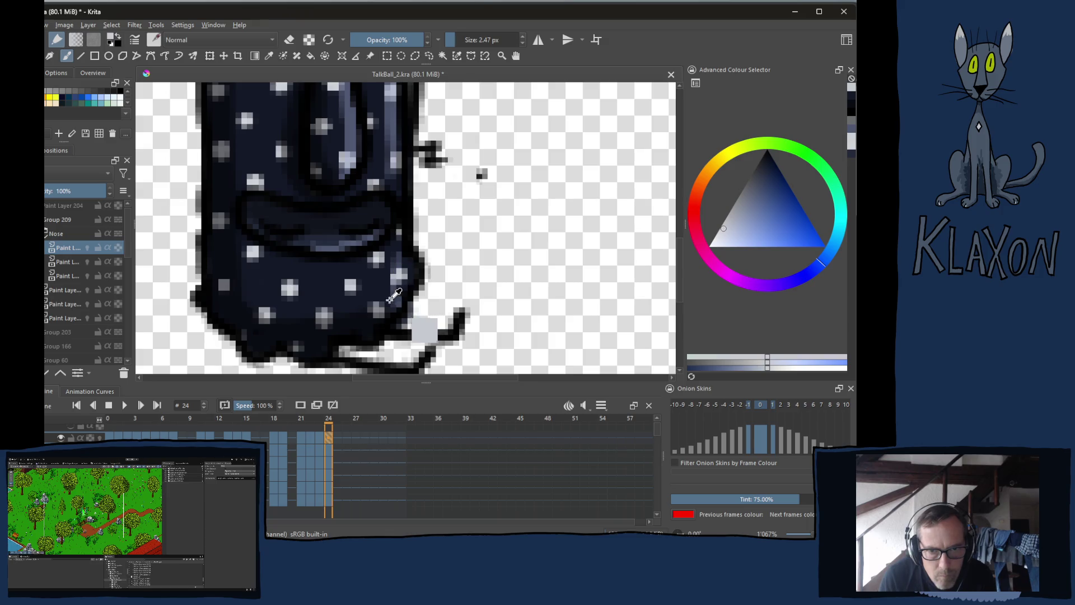
right_click(366, 234)
left_click(323, 238)
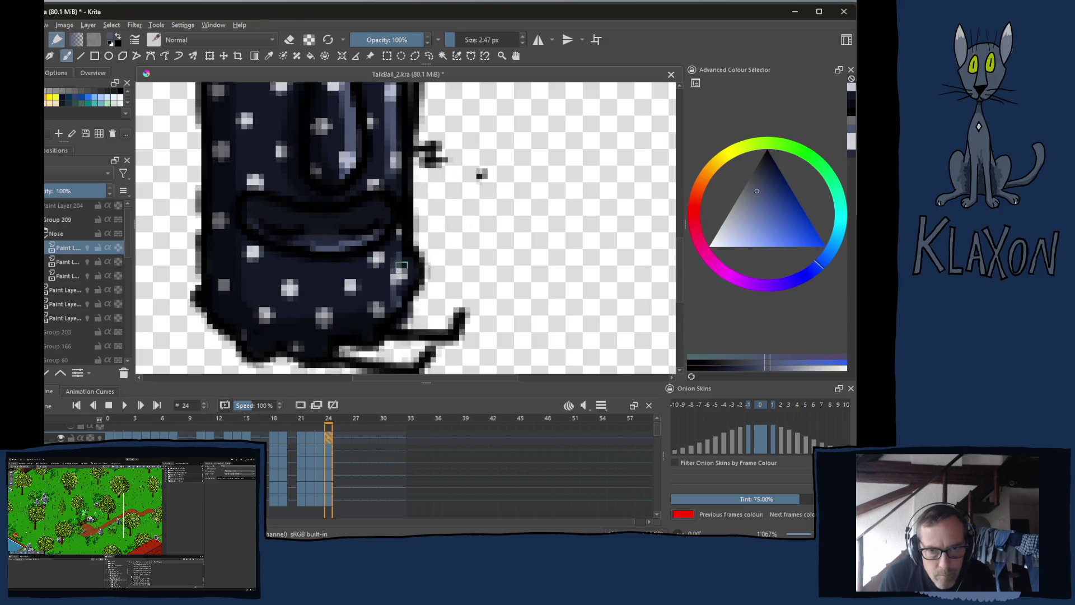
left_click_drag(405, 269, 399, 301)
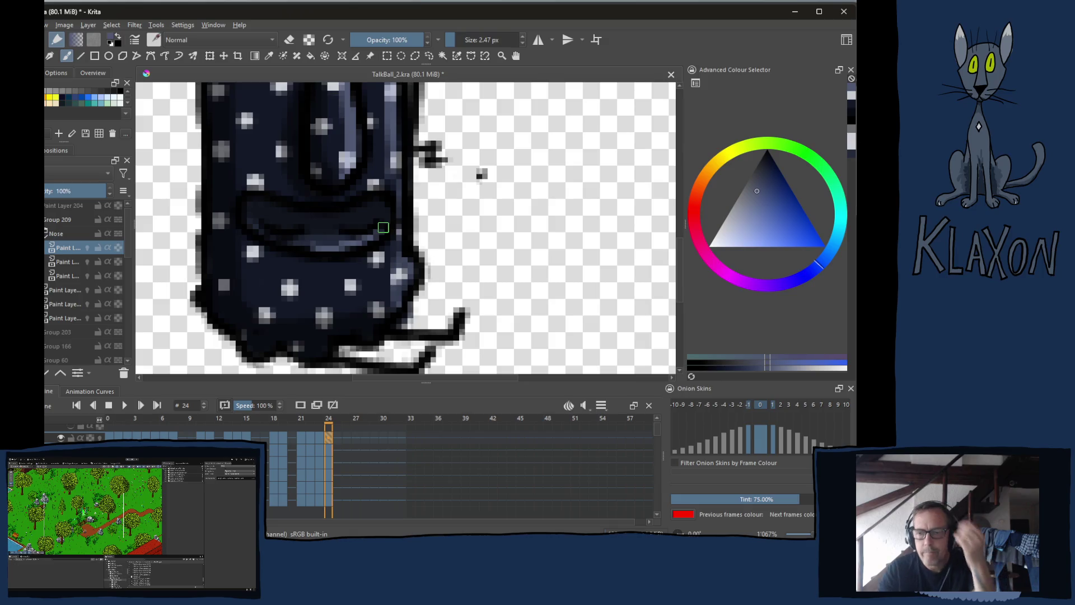
key("minus")
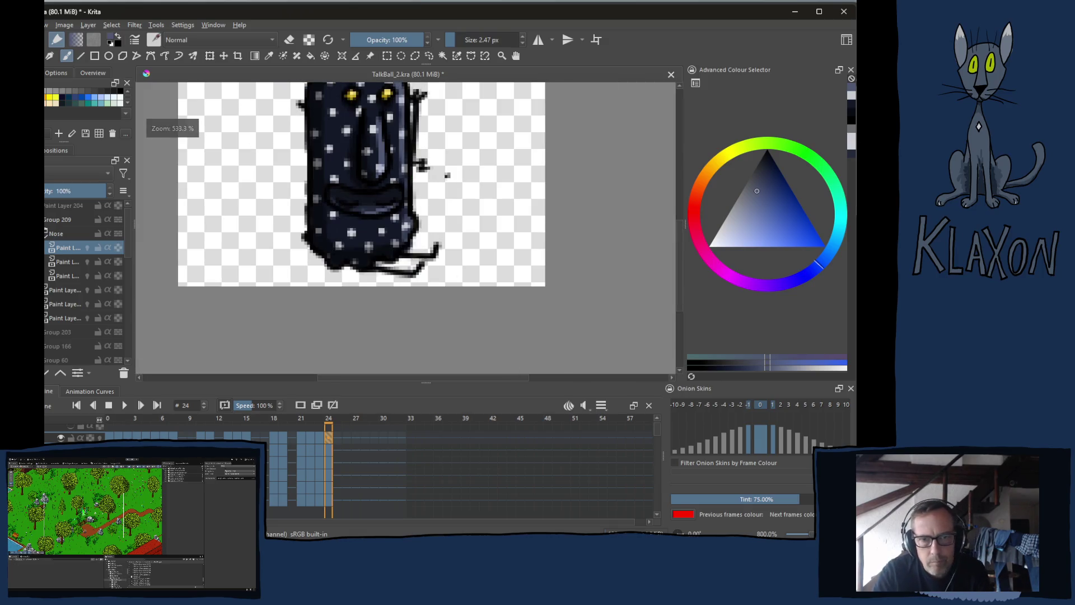
- Set the view to 400%, select frames 21–24 in the Timeline and loop-play them
left_click_drag(377, 217, 379, 289)
key("minus")
key("minus")
key("plus")
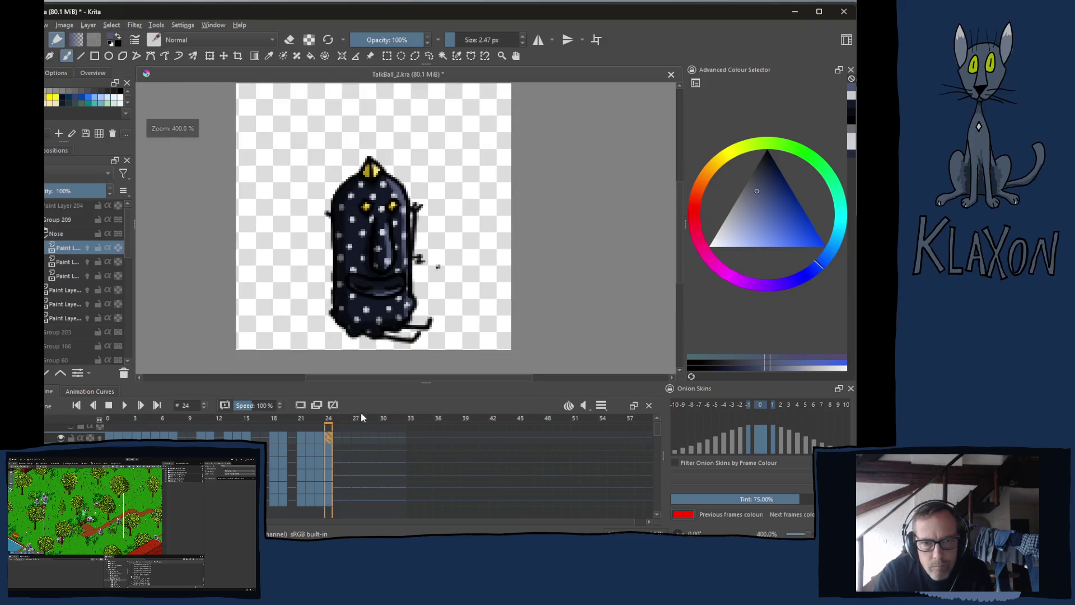
left_click_drag(303, 435, 330, 436)
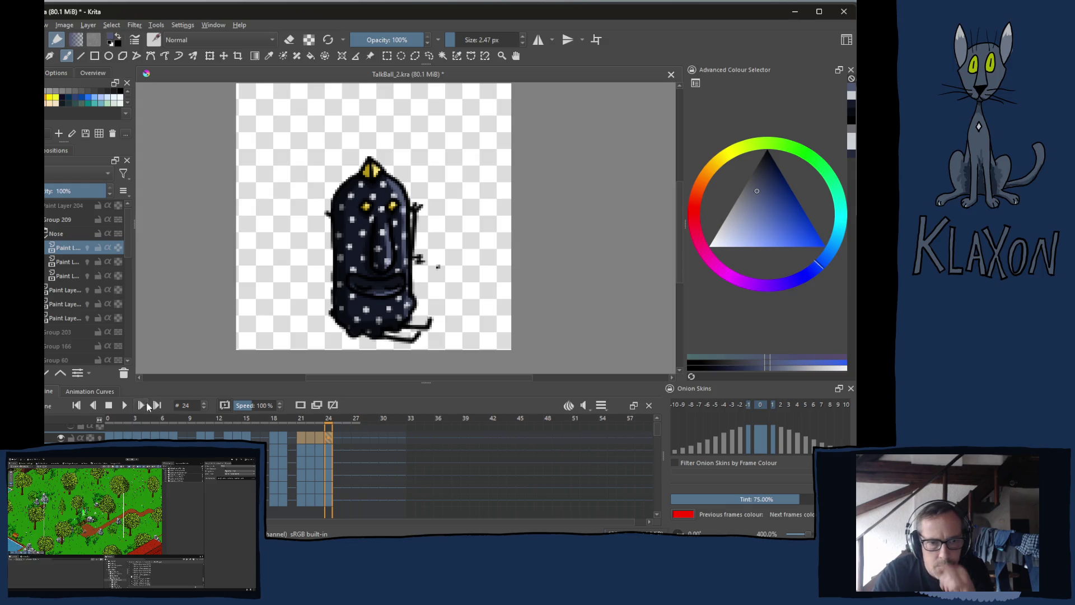
left_click(125, 405)
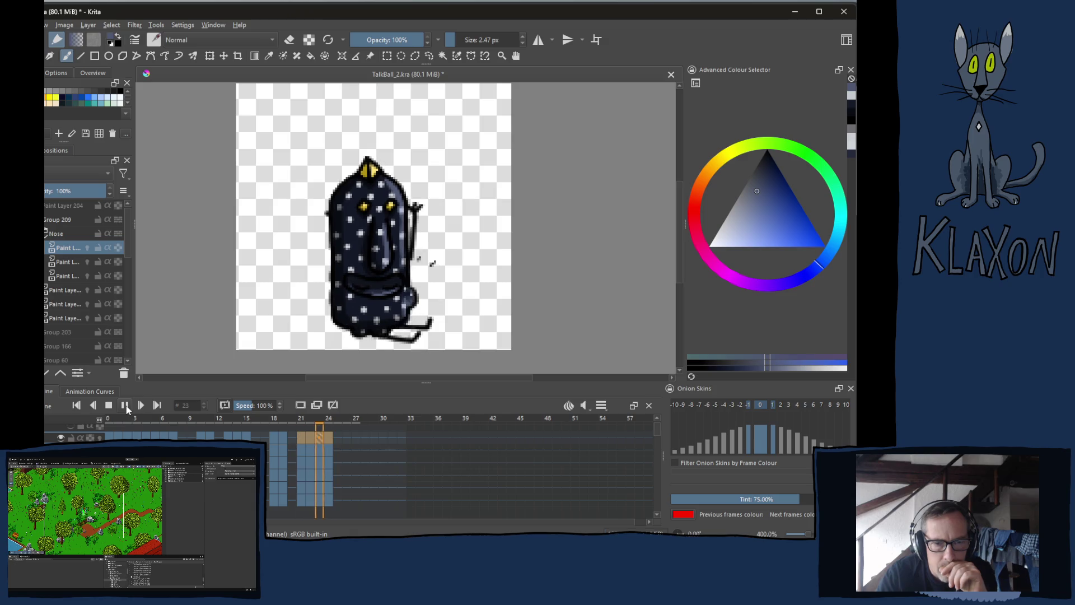
left_click(124, 408)
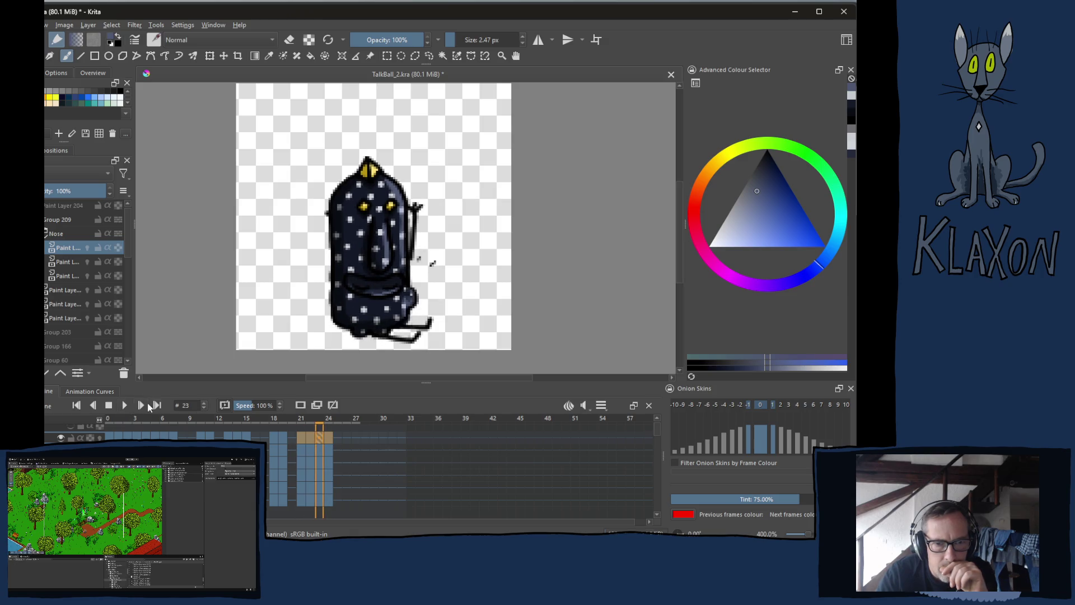
left_click(346, 424)
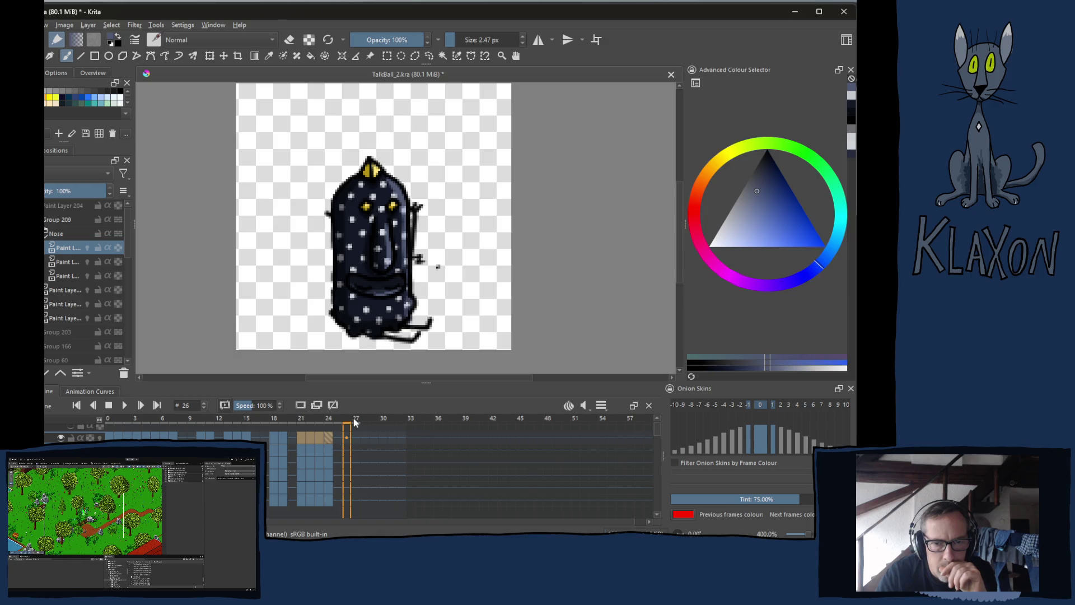
mouse_move(354, 417)
left_mouse_down()
mouse_move(384, 420)
mouse_move(347, 418)
mouse_move(365, 418)
left_mouse_up()
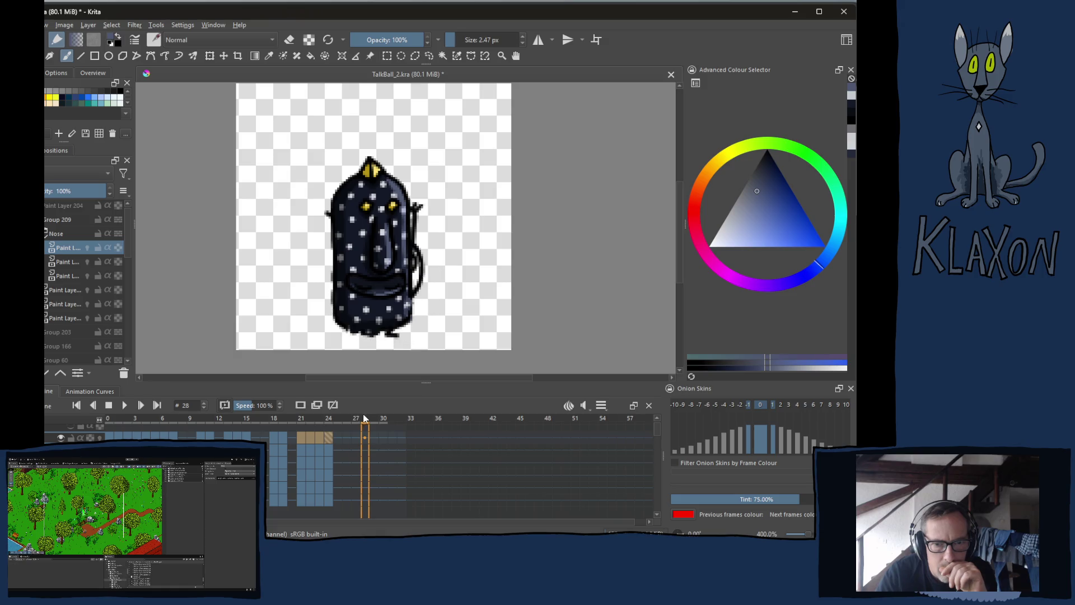
scroll(364, 471, "down", 5)
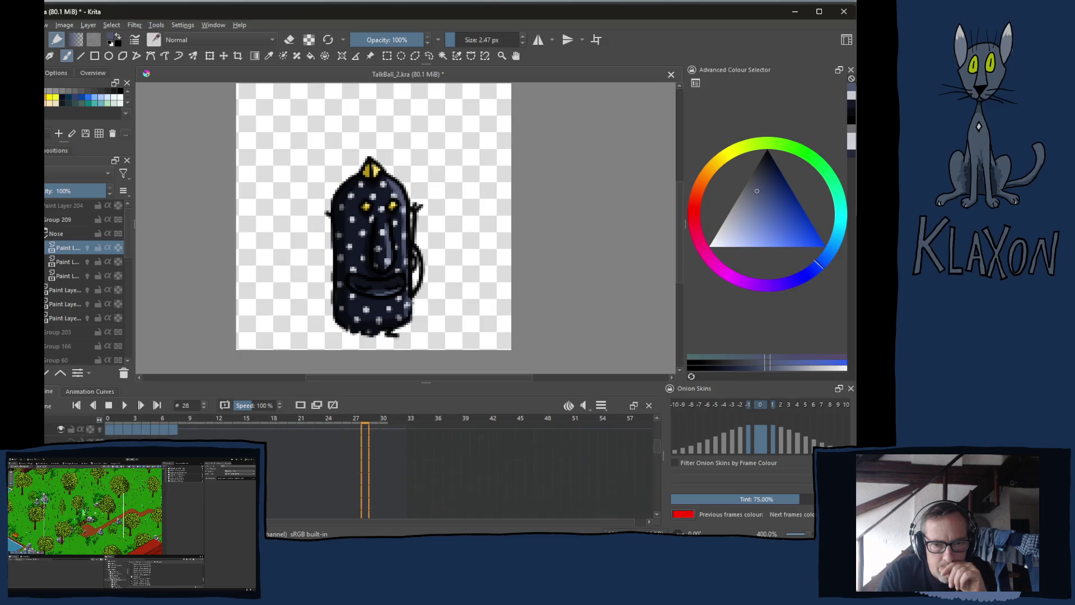
scroll(364, 471, "up", 5)
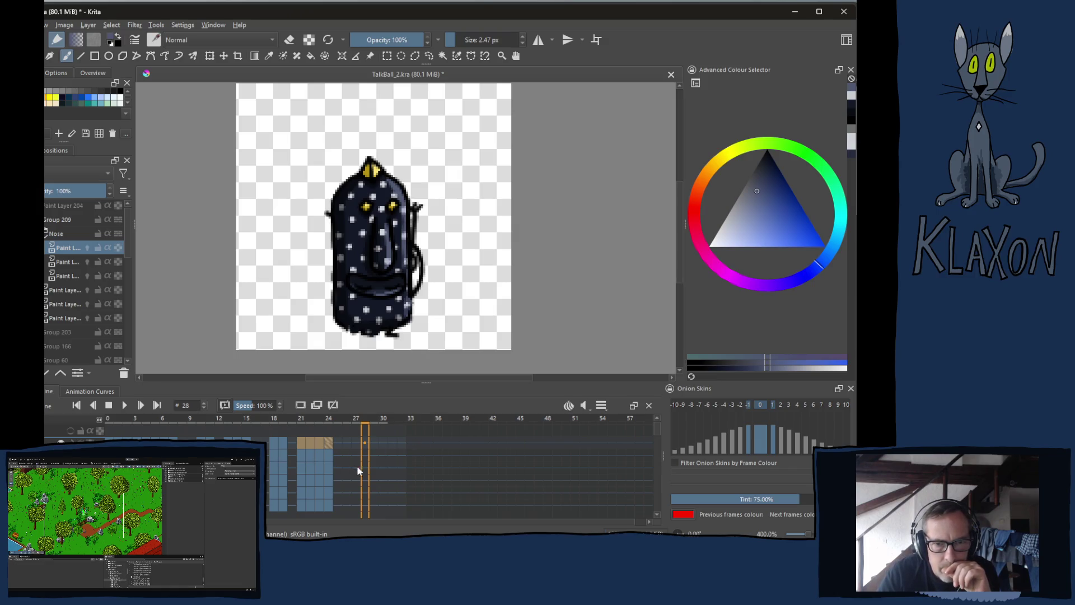
key("space")
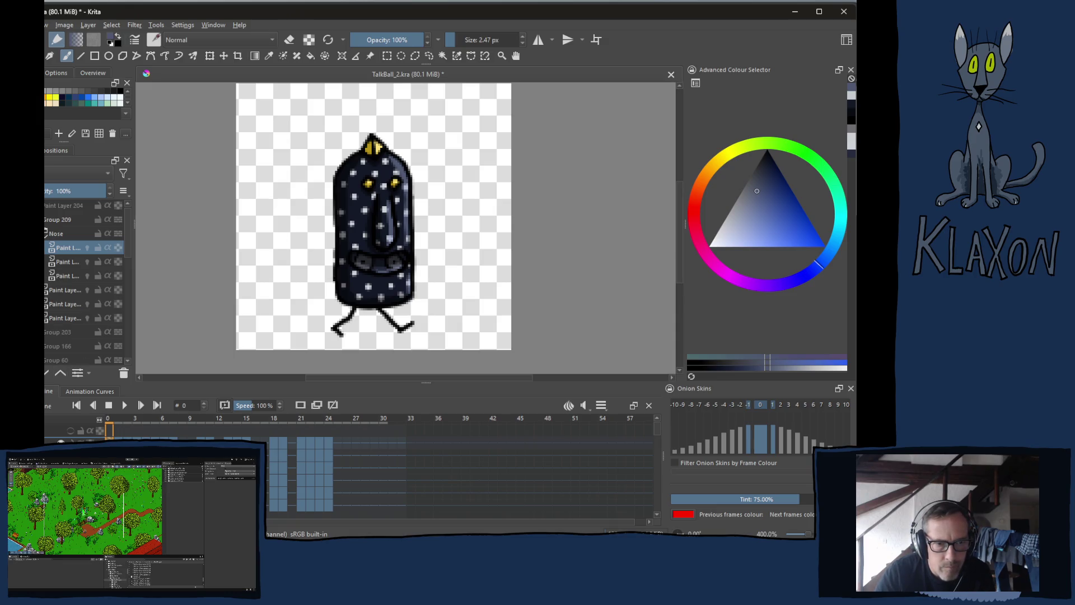
right_click(109, 439)
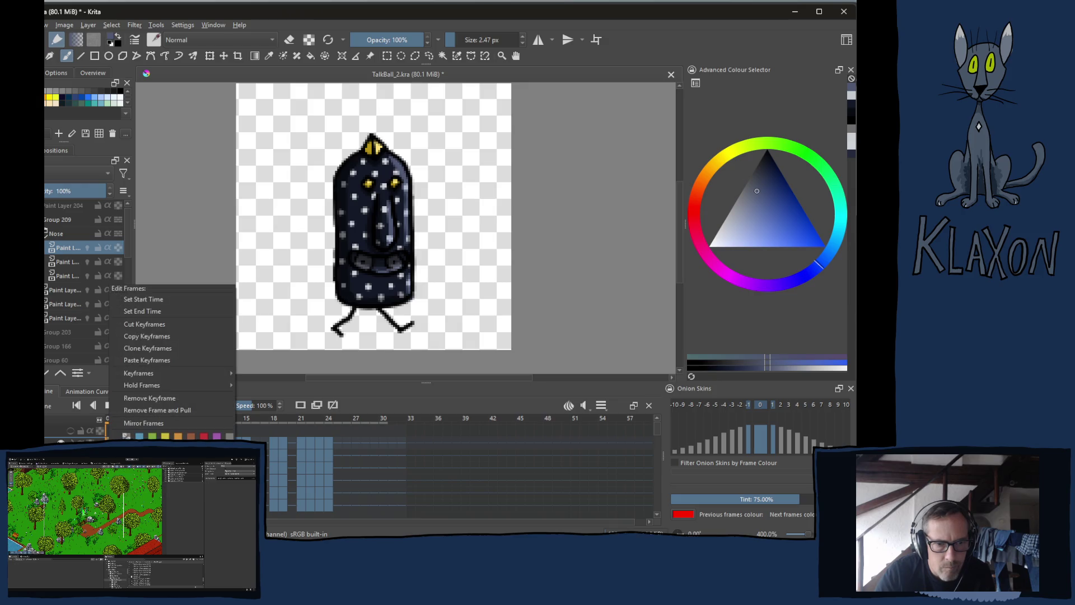
- Copy the selected keyframes and paste them at frame 28
left_click(149, 336)
left_click(357, 443)
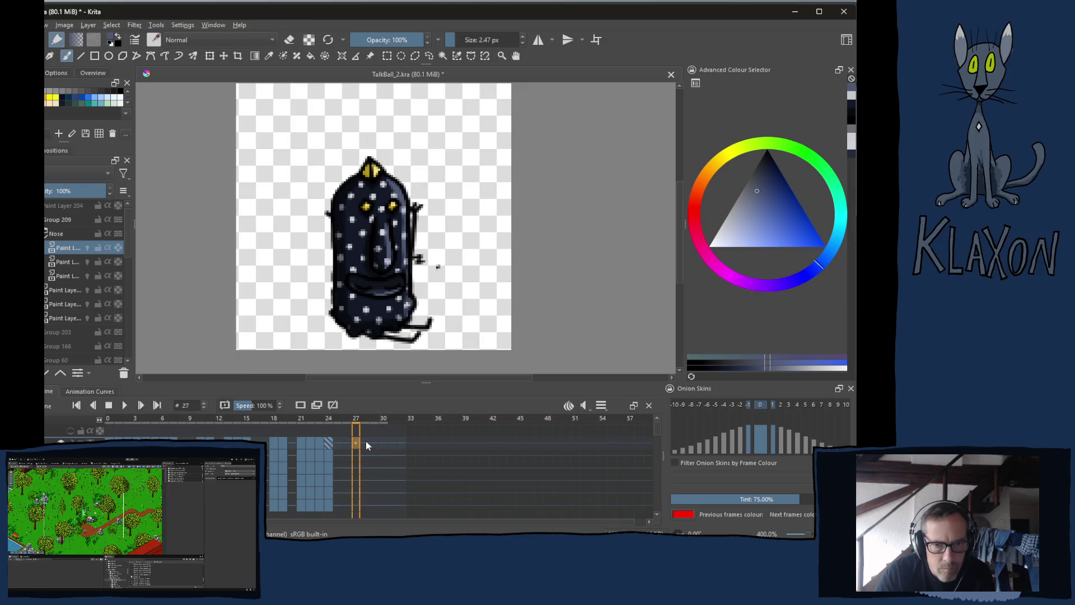
left_click(365, 442)
left_click(357, 442)
left_click(365, 444)
right_click(363, 441)
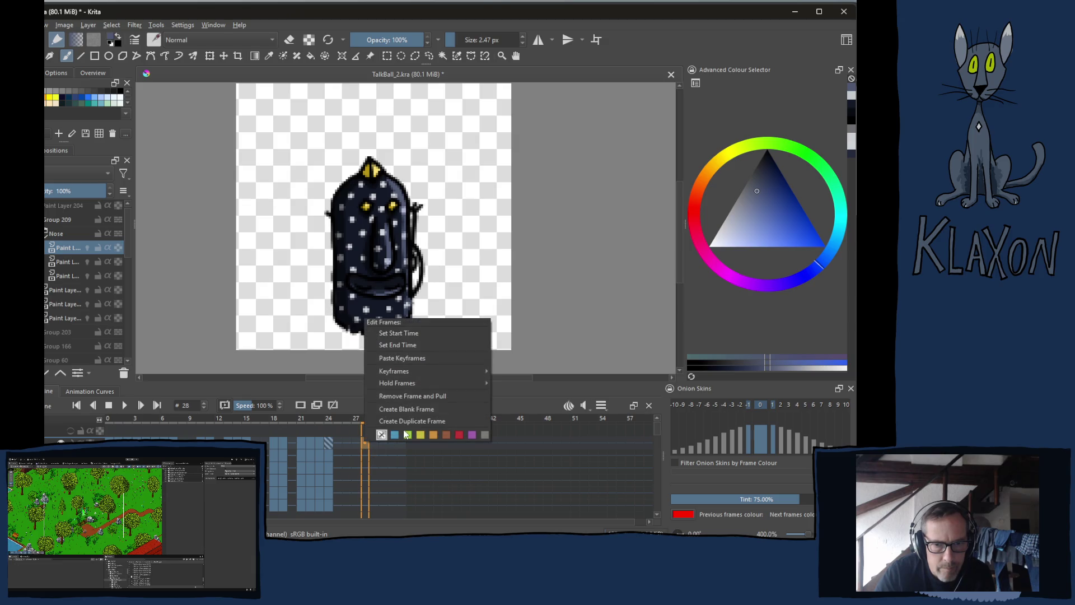
left_click(405, 359)
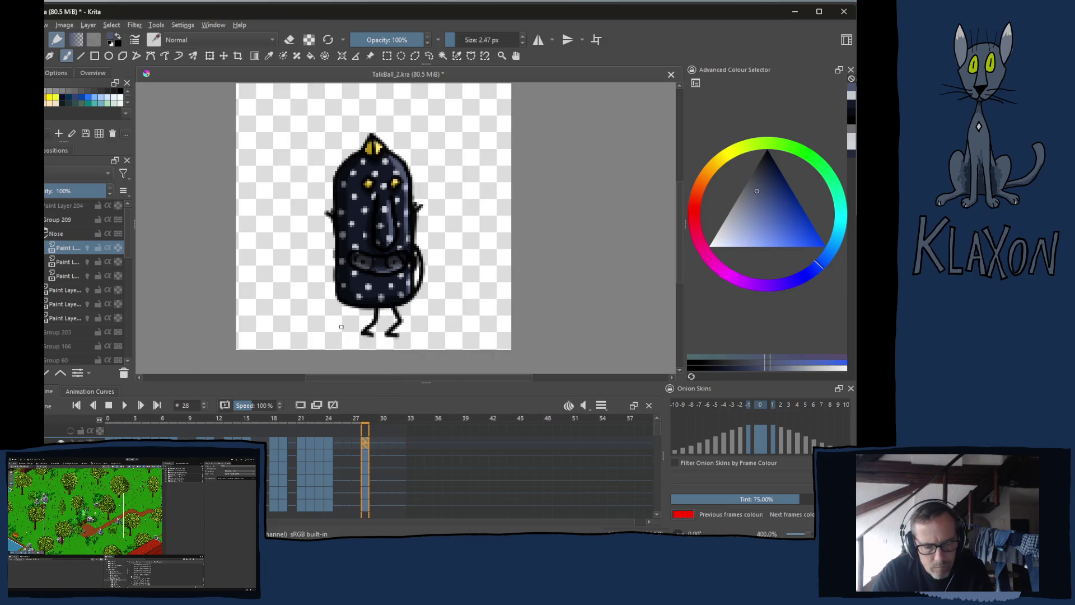
- Select Group 209 and nudge the character's body right and down with the Move tool
key("ctrl+t")
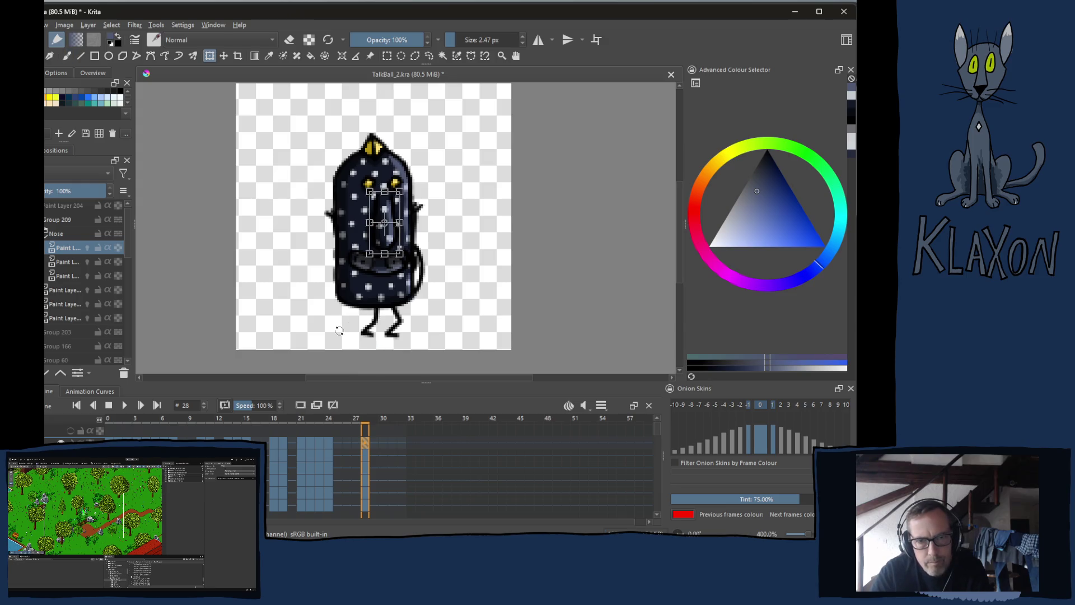
left_click(57, 219)
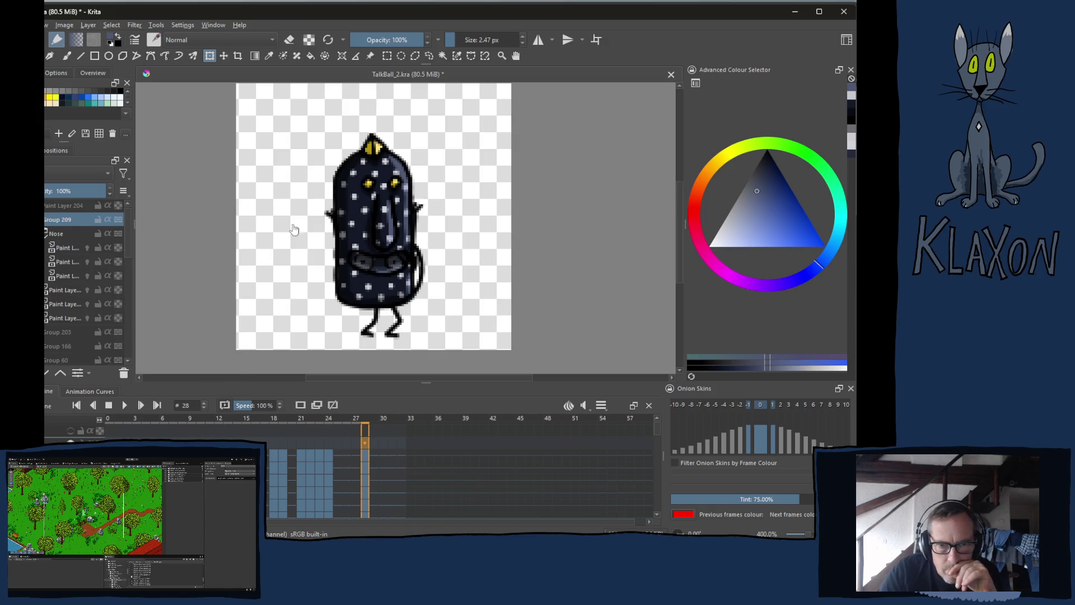
key("t")
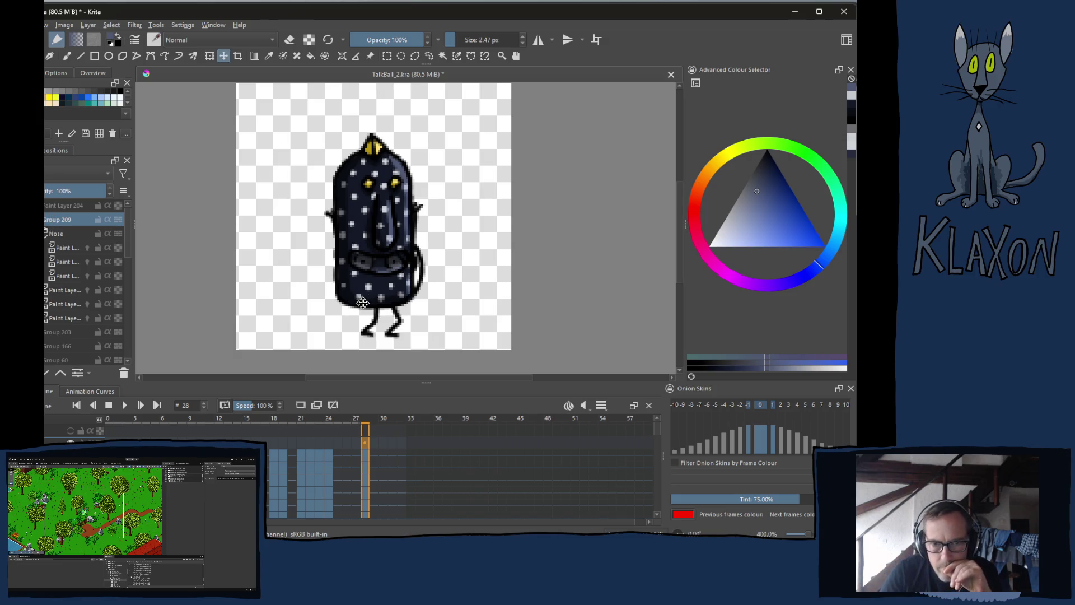
key("Right")
key("Right")
key("Right")
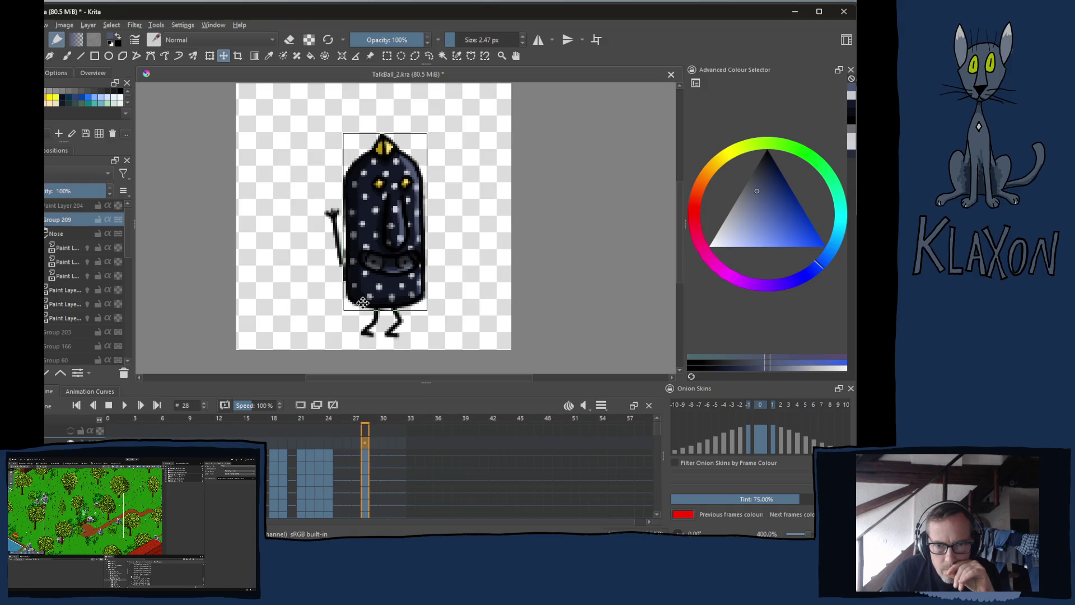
key("Down")
key("Down")
key("Down")
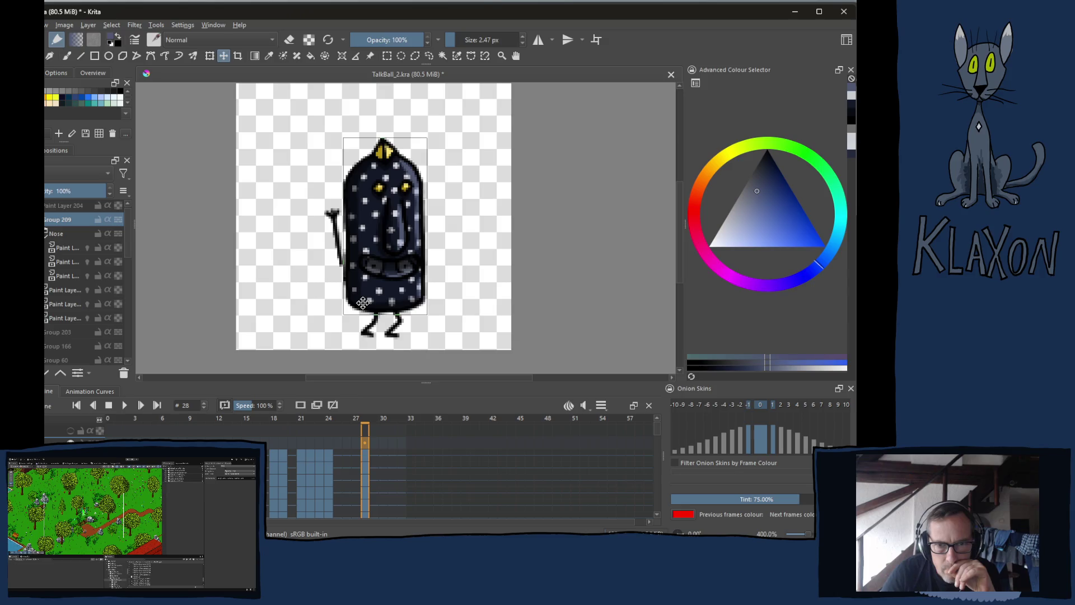
- Copy the frame 28 keyframe and paste it into frame 29
left_click(375, 419)
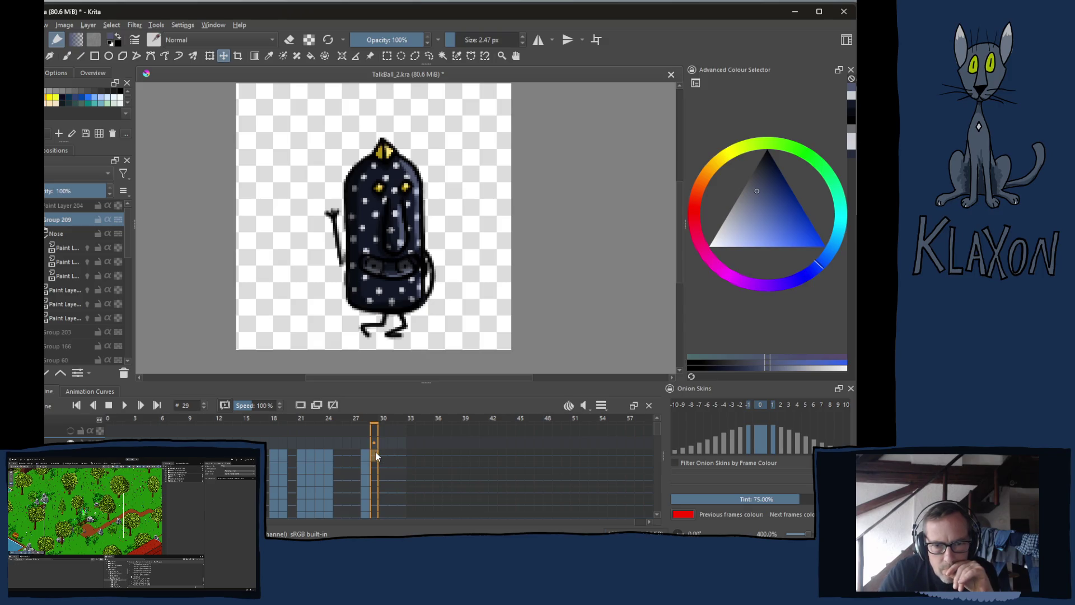
right_click(374, 451)
left_click(362, 443)
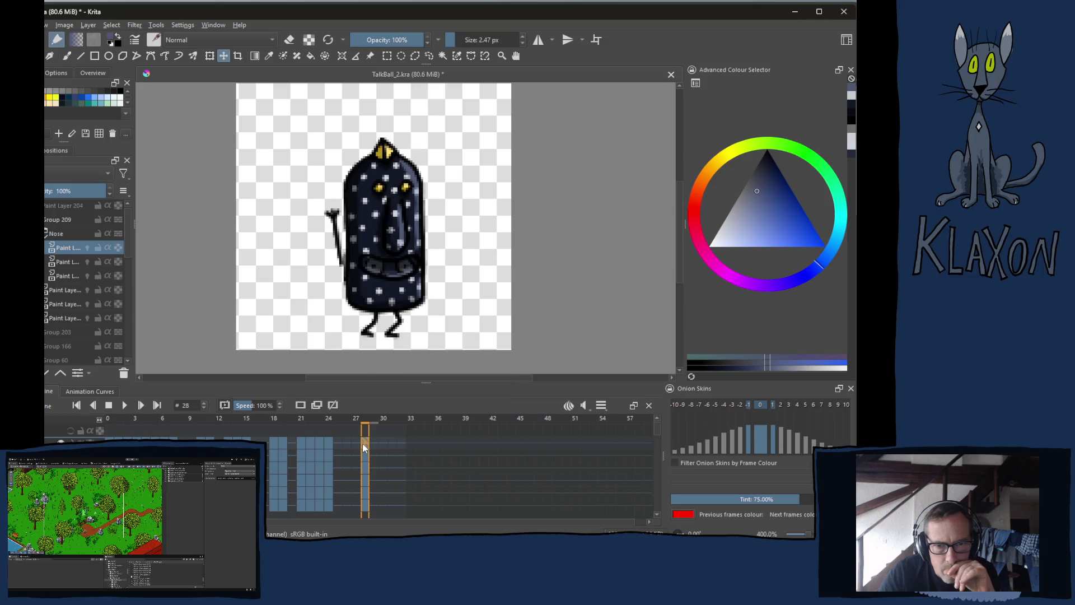
key("ctrl+c")
left_click(374, 444)
right_click(374, 444)
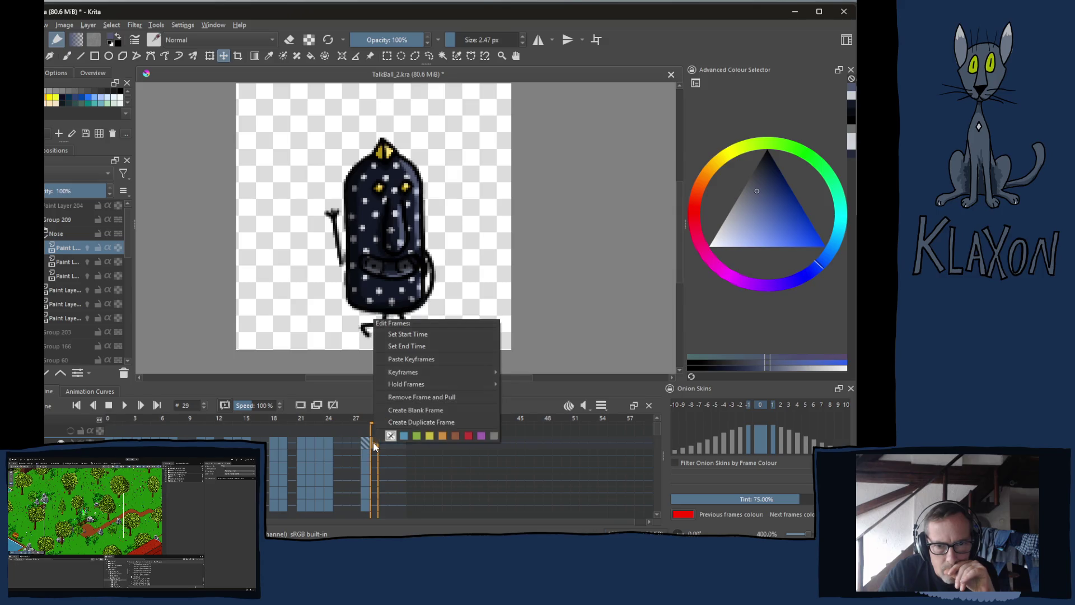
left_click(418, 360)
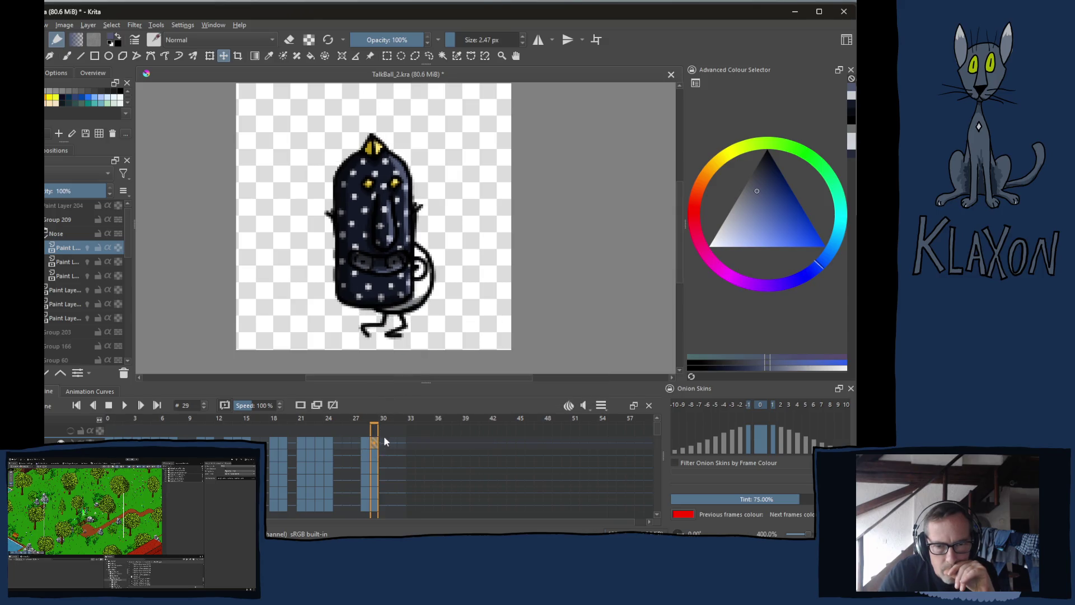
- Nudge the Group 209 body three steps right and two down, then check frames 30 and 18
left_click(62, 219)
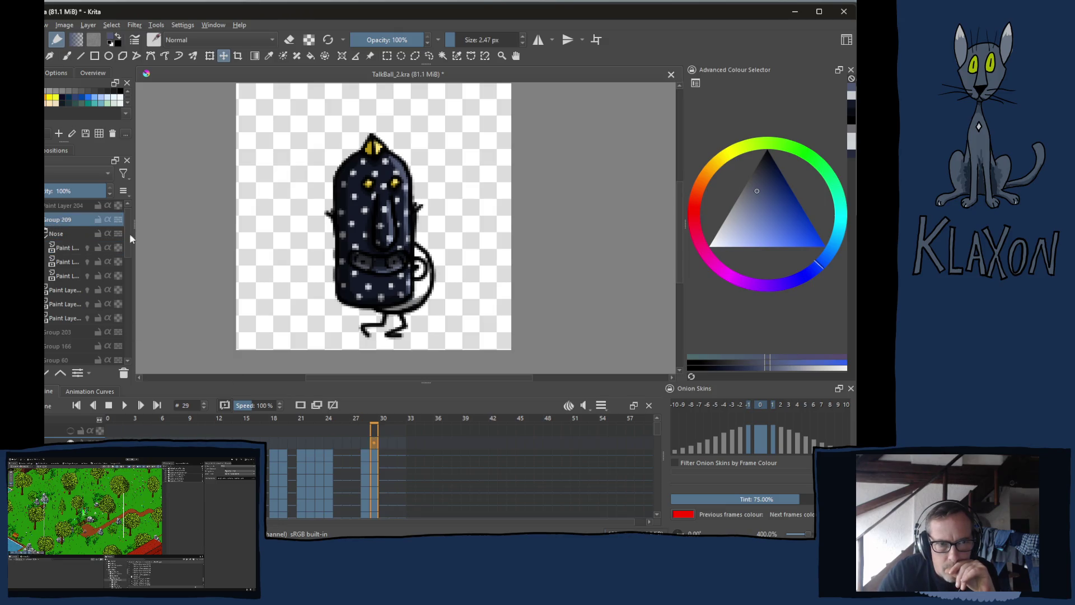
key("Right")
key("Right")
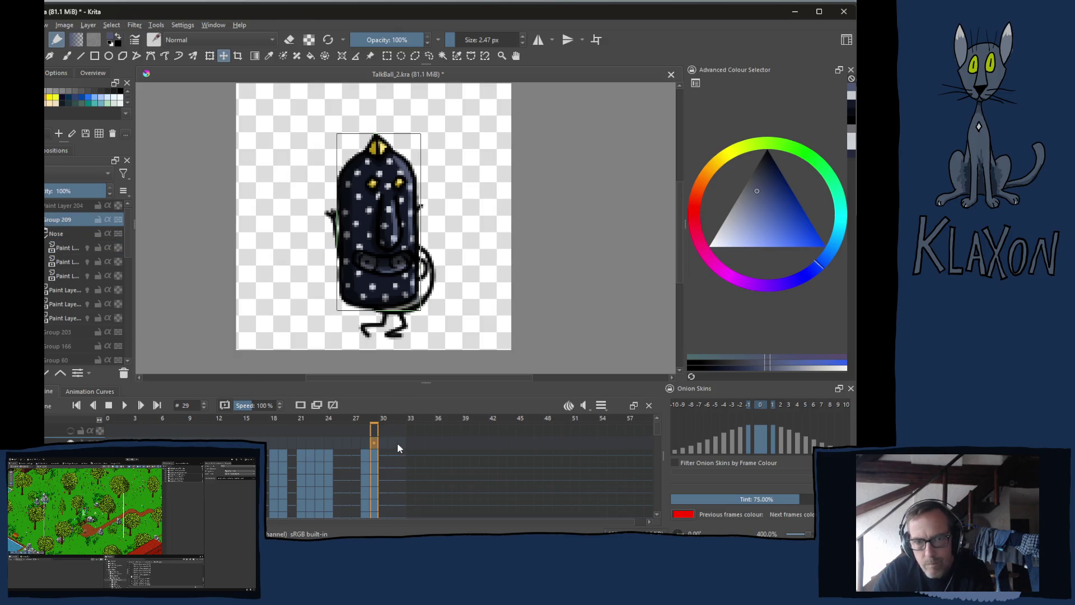
key("Right")
key("Right")
key("Right")
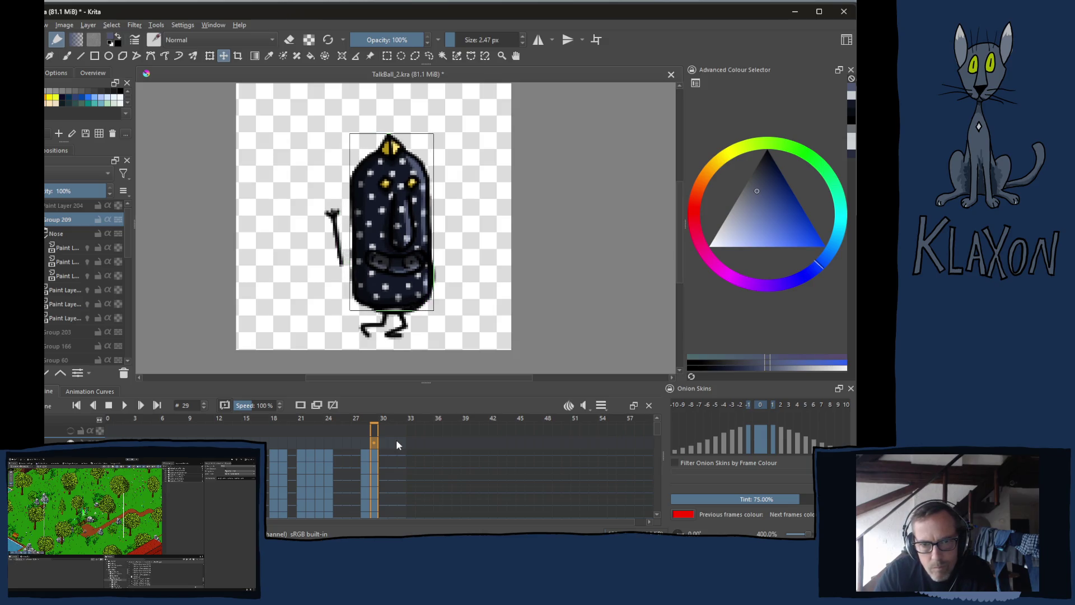
key("Right")
key("Down")
key("Down")
key("Down")
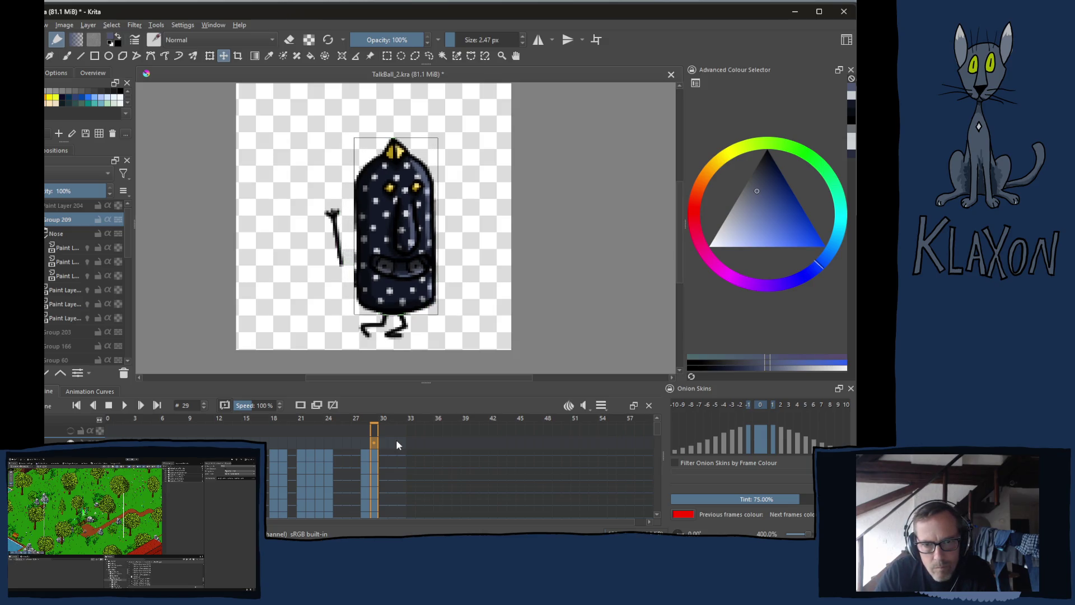
key("Down")
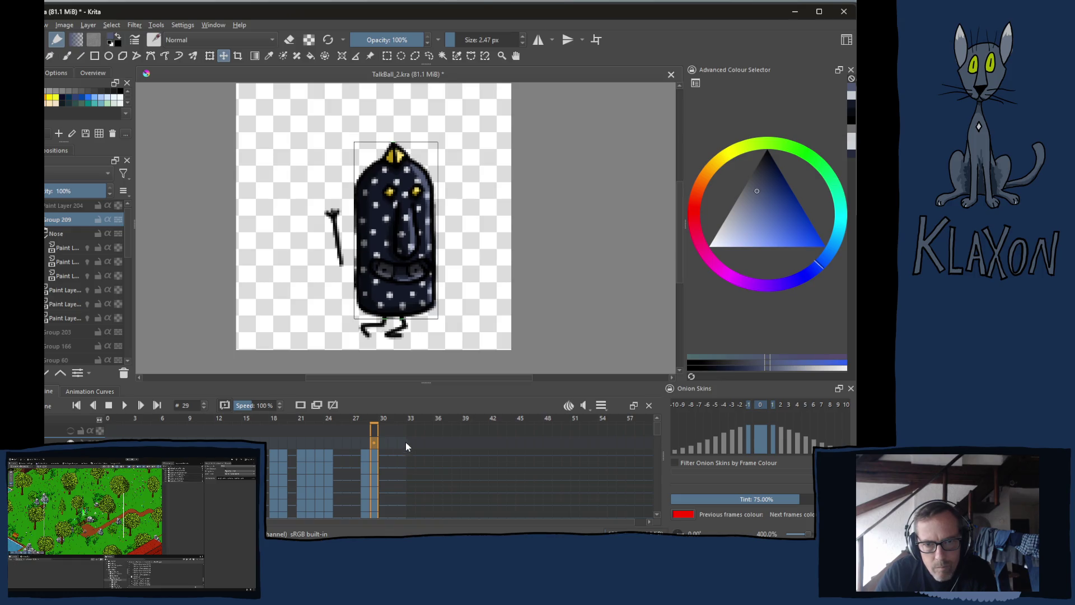
left_click(385, 421)
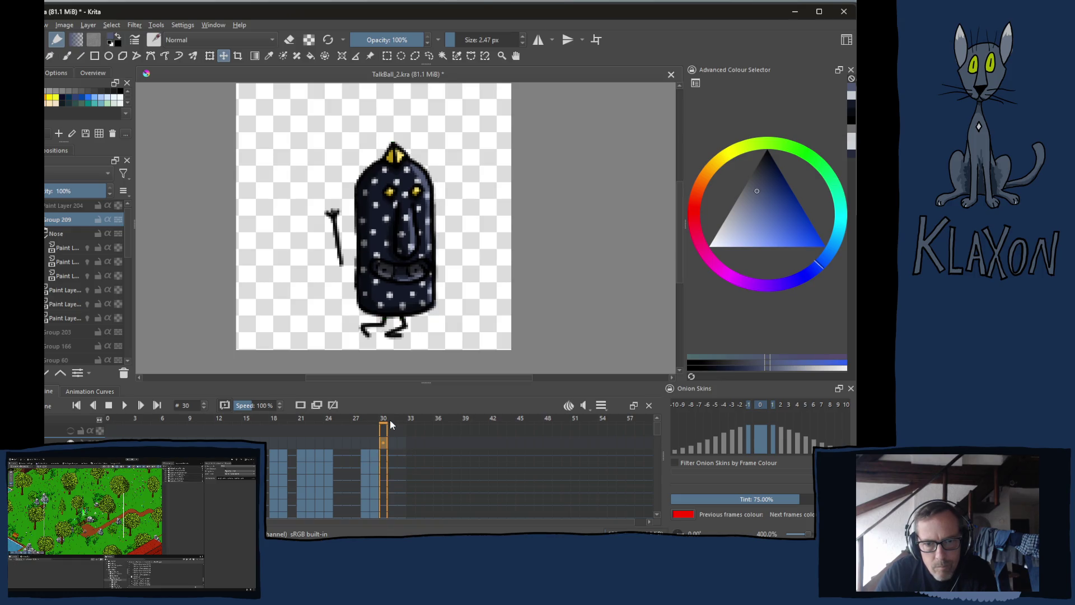
key("space")
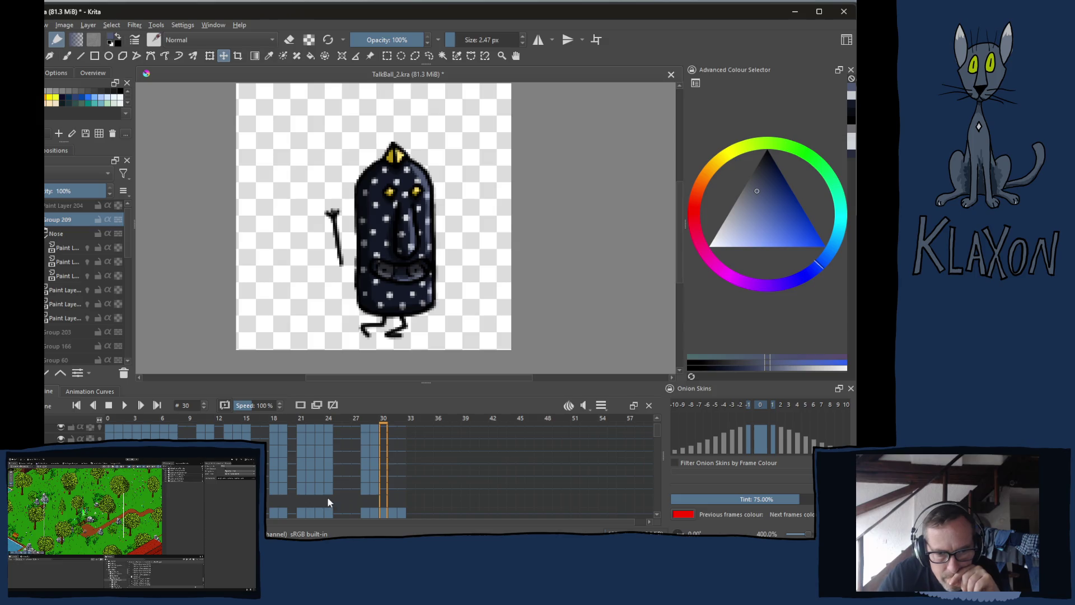
left_click(273, 419)
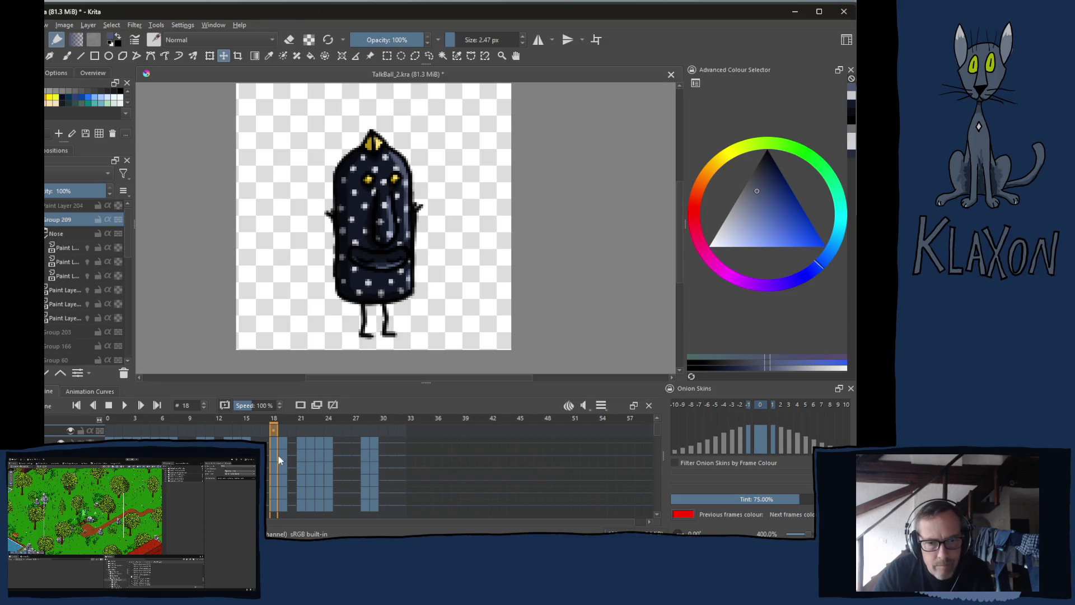
- Copy frame 18's keyframes across all layers and paste them into frame 30
left_click_drag(273, 441, 273, 503)
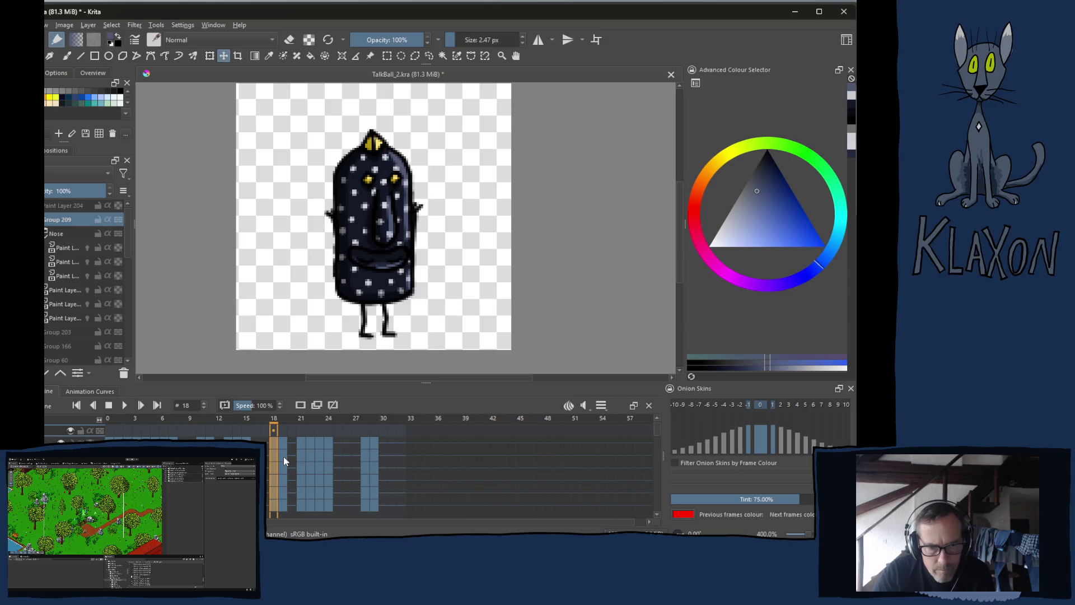
right_click(272, 444)
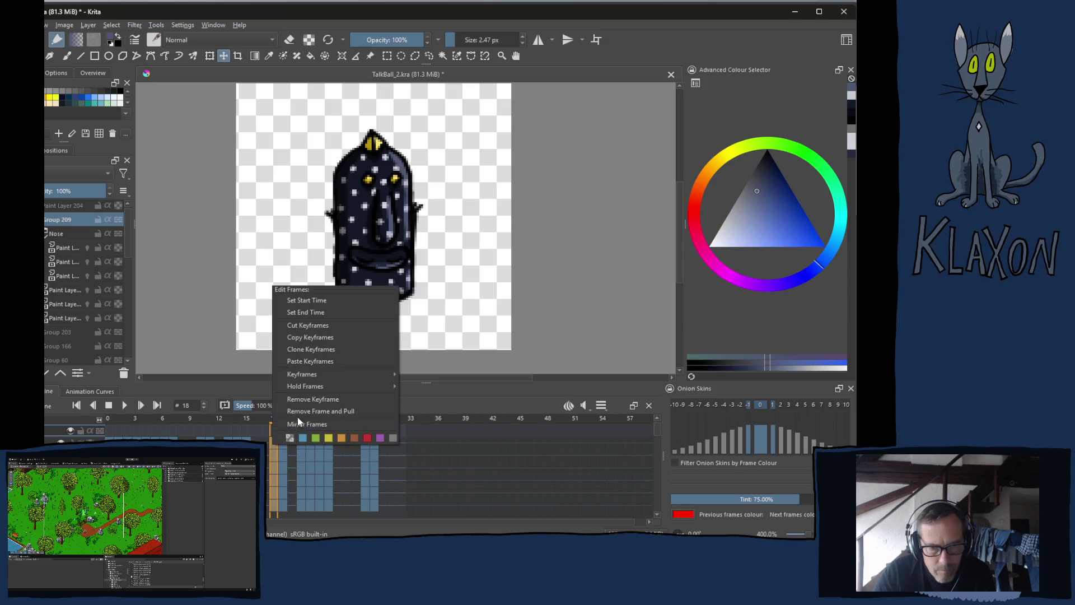
left_click(331, 339)
left_click(385, 443)
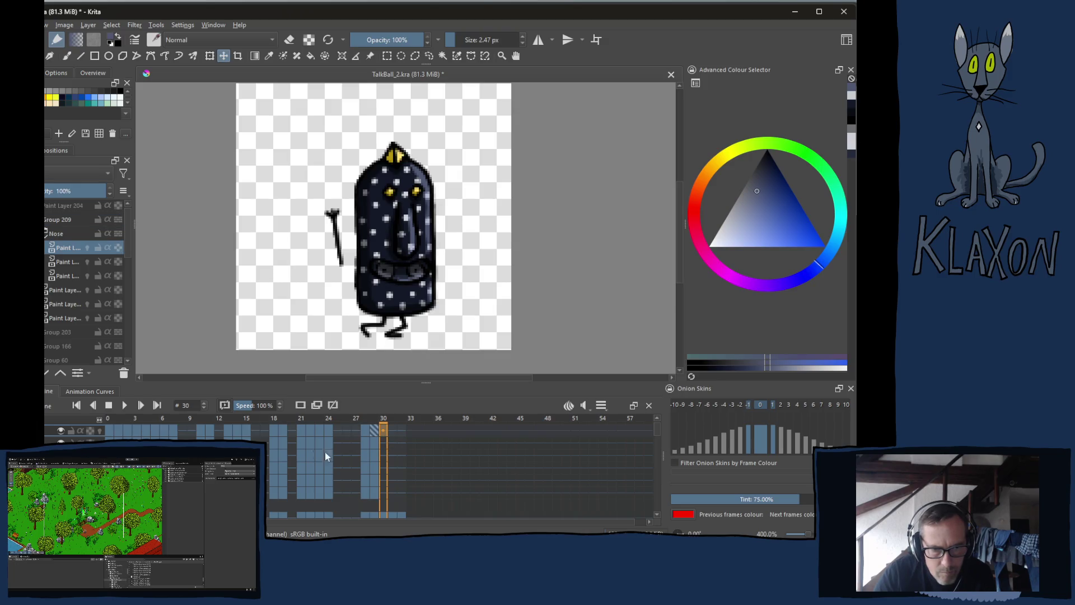
right_click(383, 436)
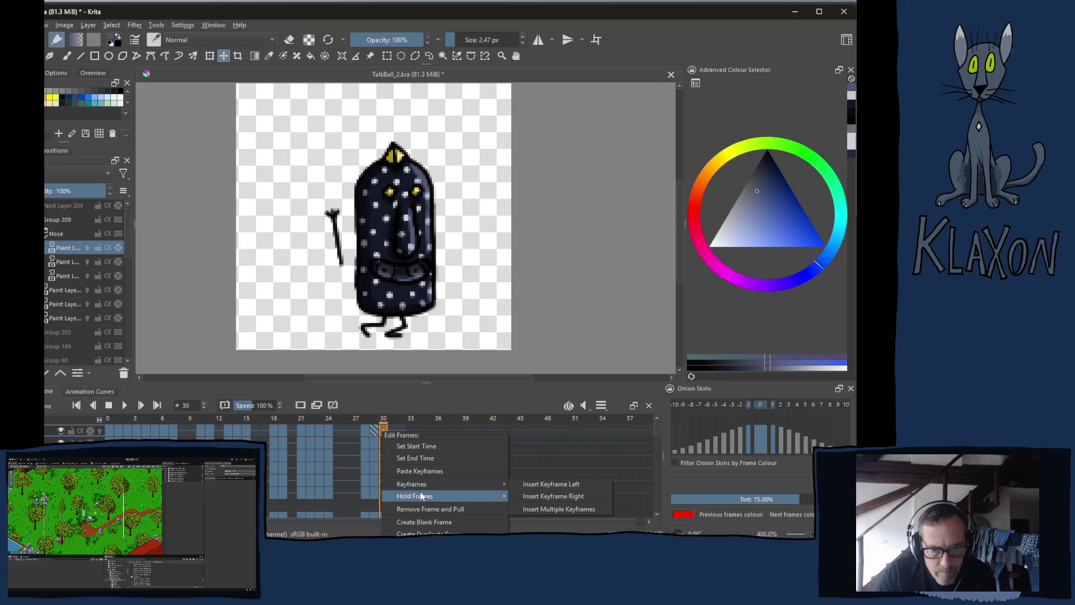
left_click(427, 474)
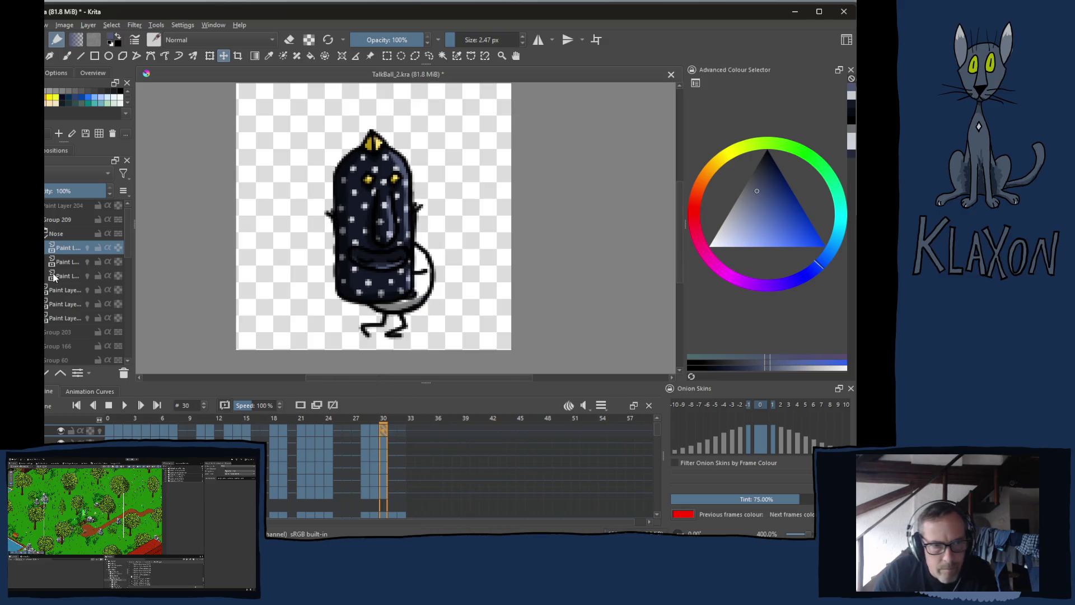
- Select Group 209 and nudge the body one step right and one down
left_click(61, 220)
key("Right")
key("Right")
key("Right")
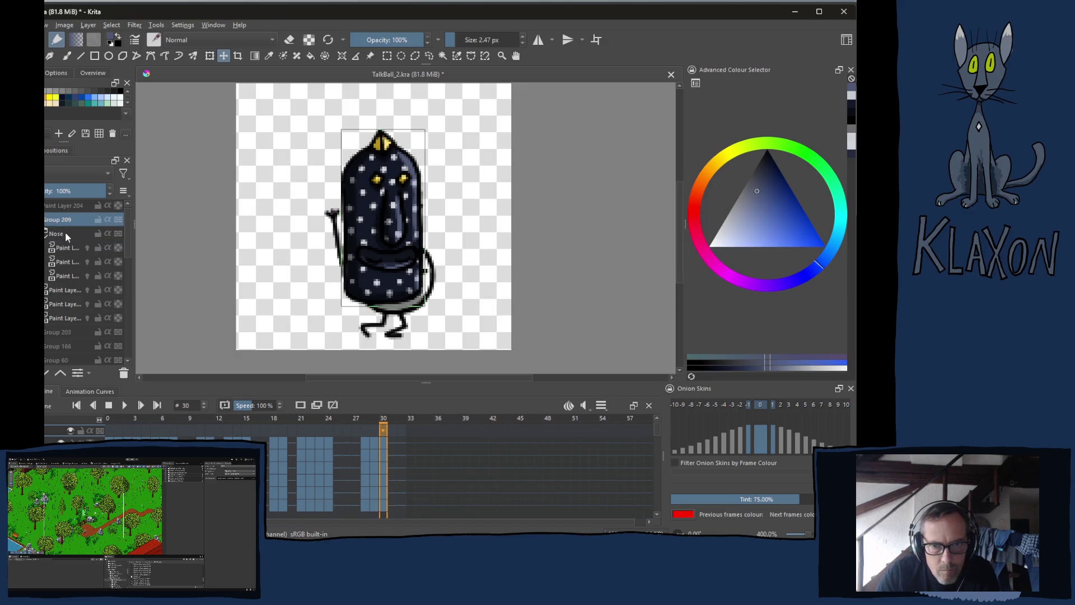
key("Down")
key("Down")
key("Down")
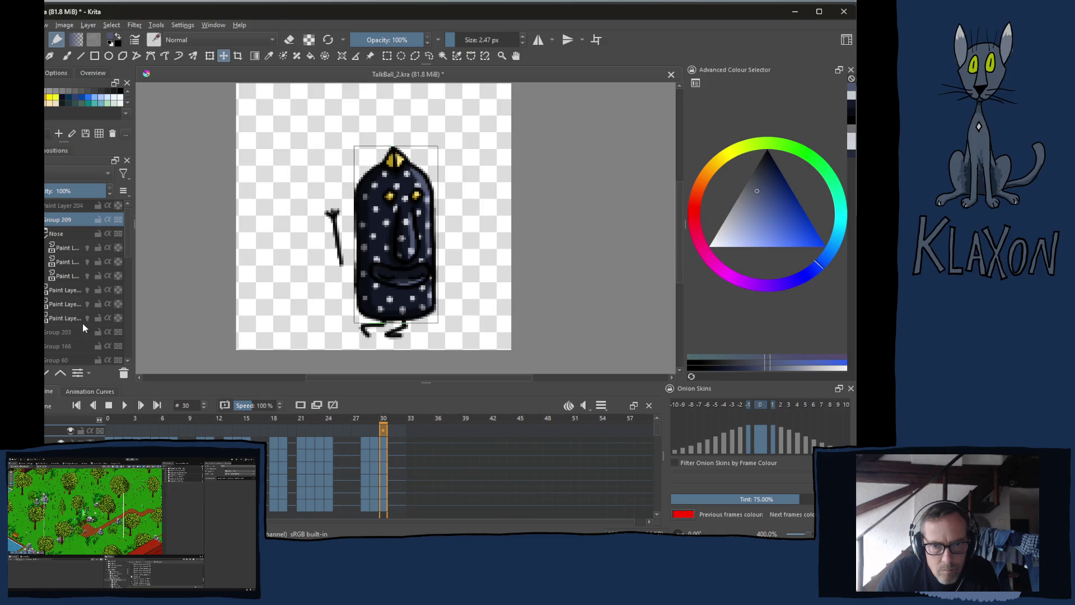
- Compare against frame 29, then nudge the frame-30 body up one step
left_click(374, 429)
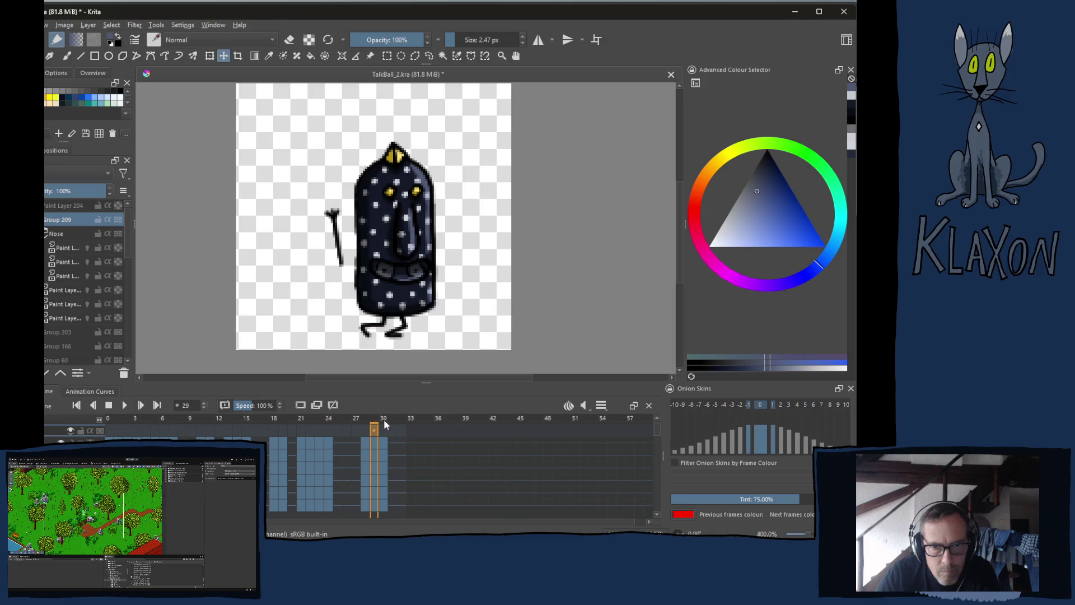
left_click(383, 427)
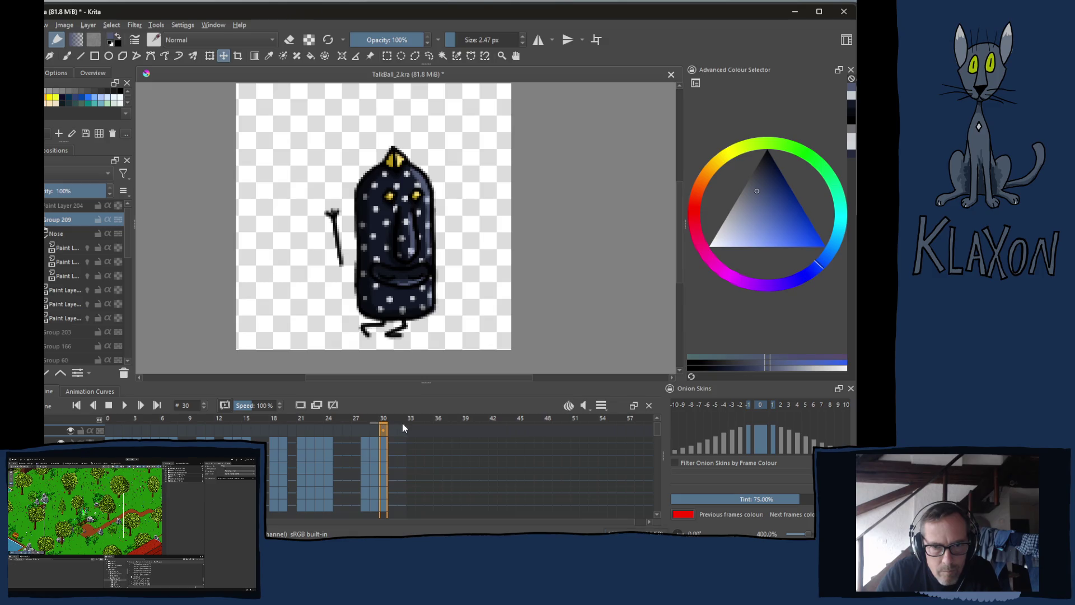
key("Up")
key("Up")
key("Up")
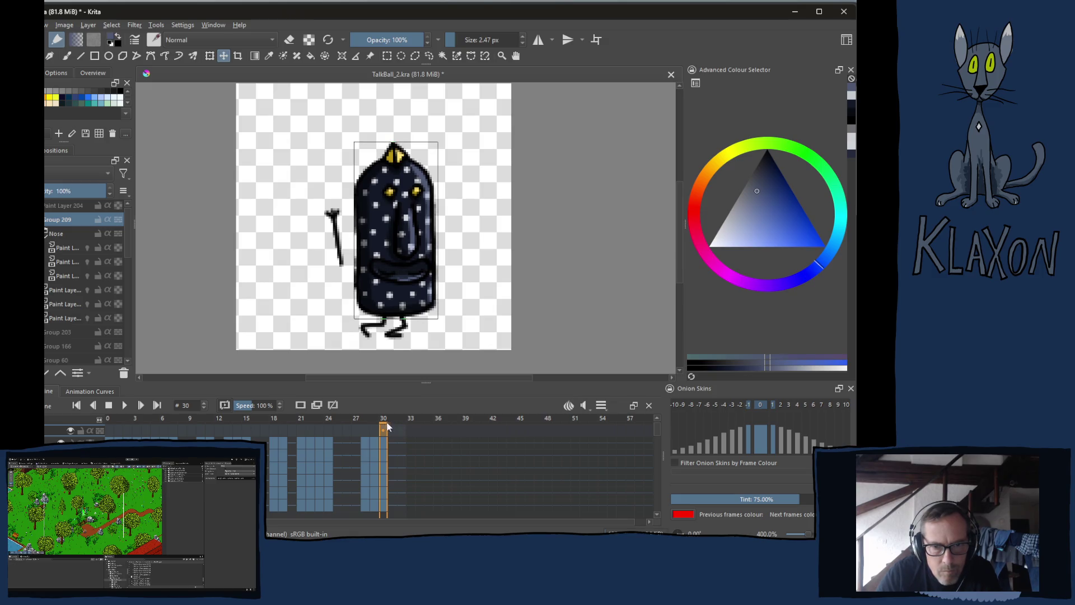
left_click(384, 426)
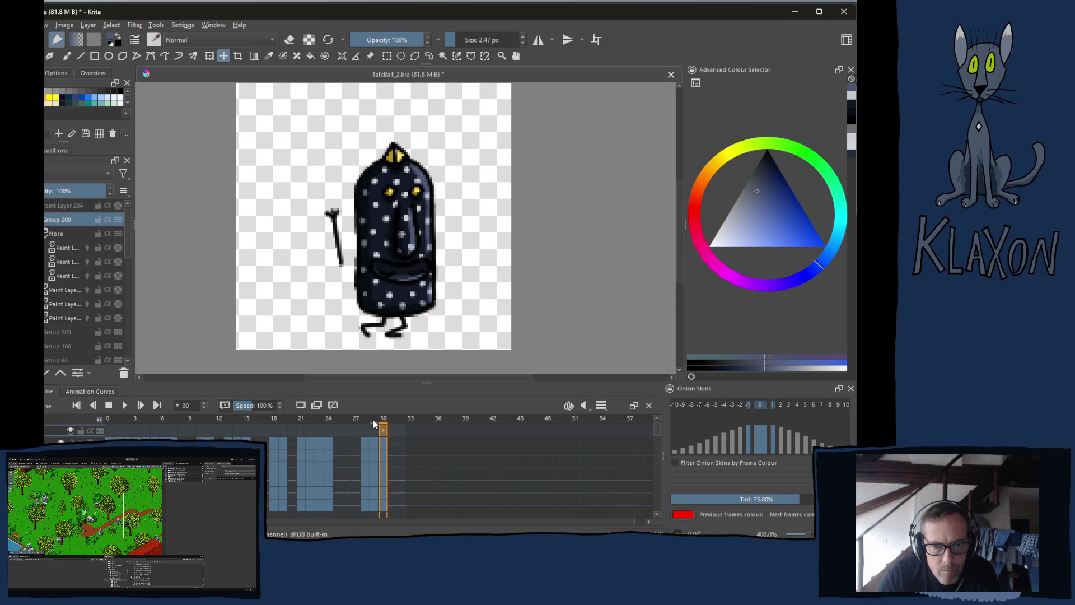
- Flip through frames 29–33 to check the poses, then select the whole frame-29 column
left_click(373, 424)
left_click(392, 418)
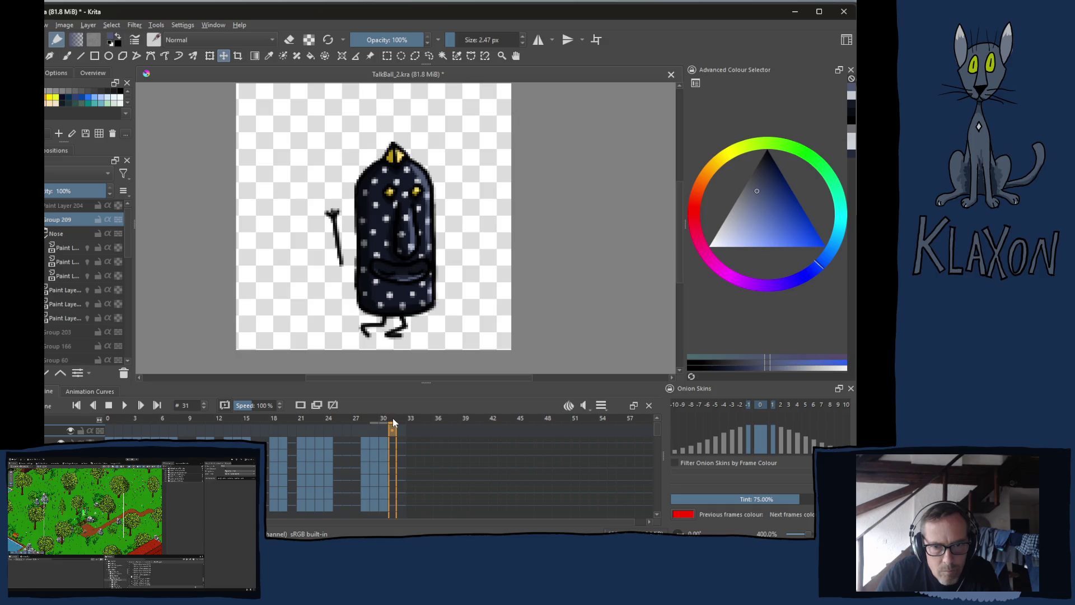
left_click(403, 419)
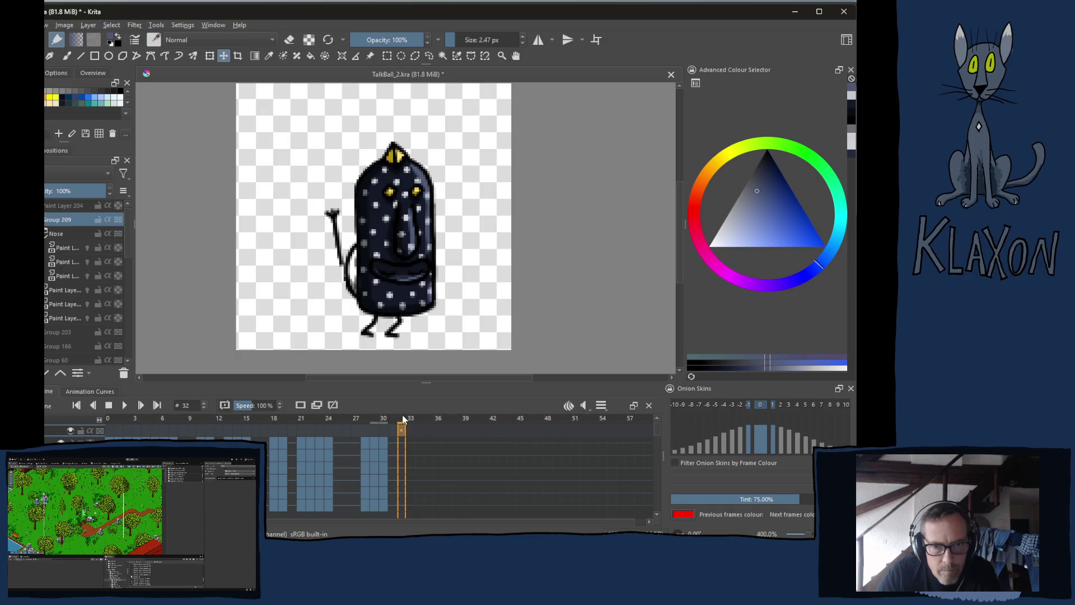
left_click(410, 419)
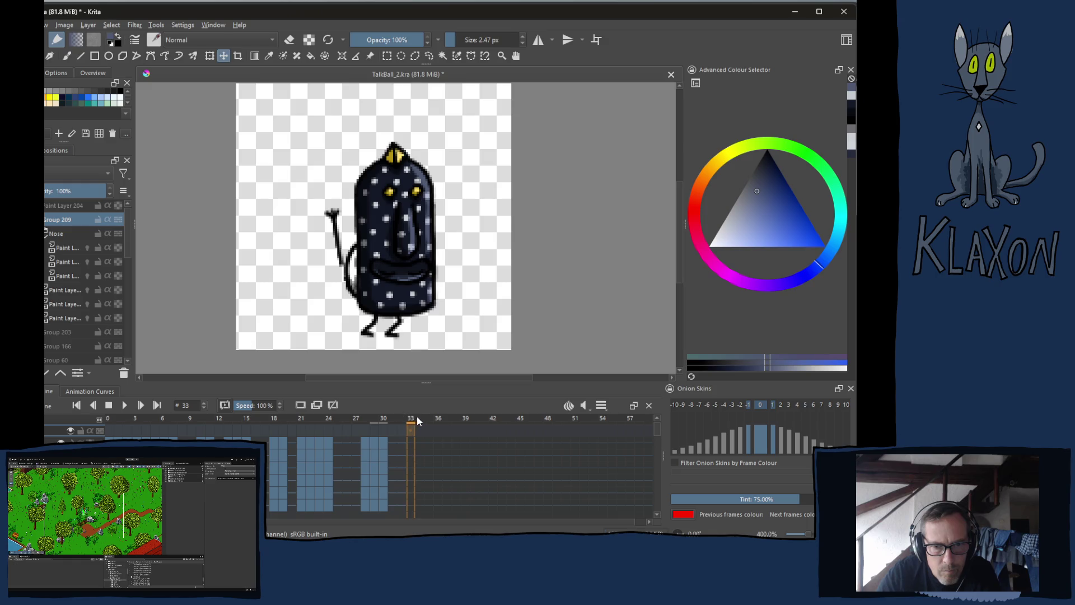
left_click(395, 424)
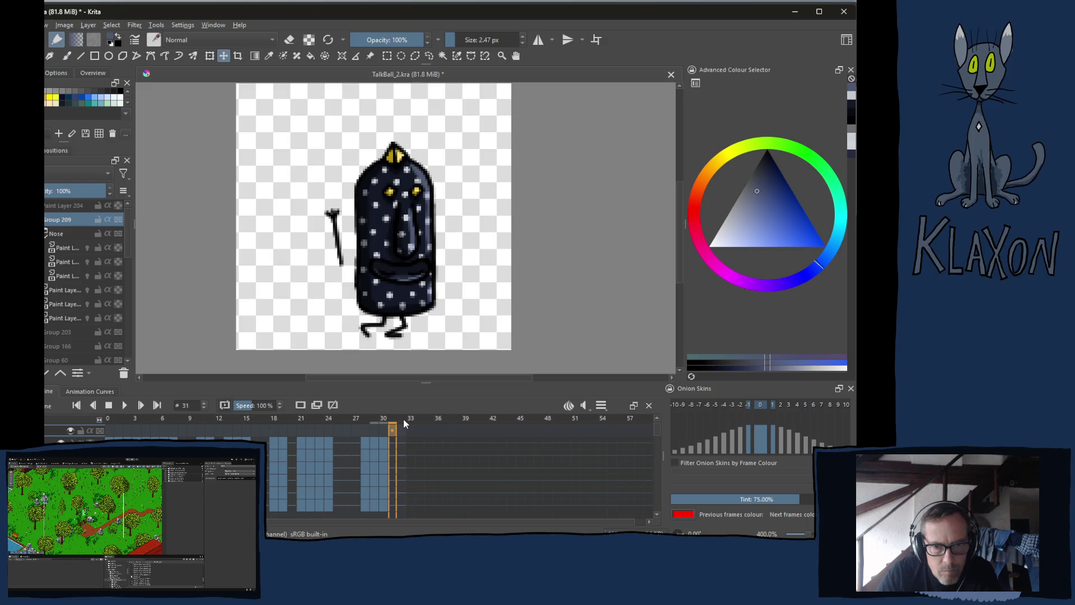
left_click(403, 420)
left_click(391, 427)
left_click(375, 424)
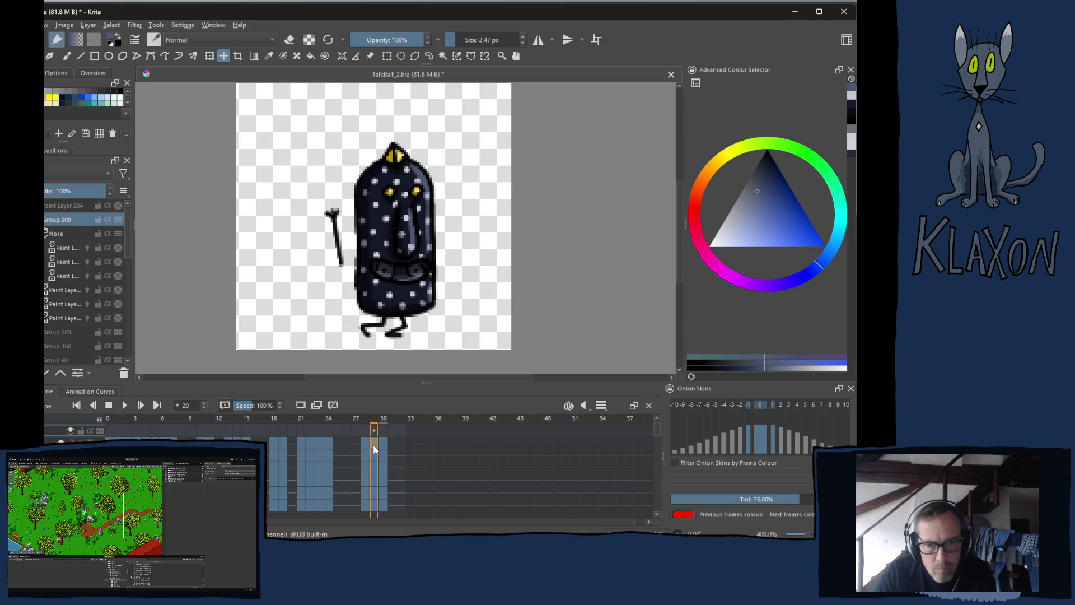
left_click(376, 507, "shift")
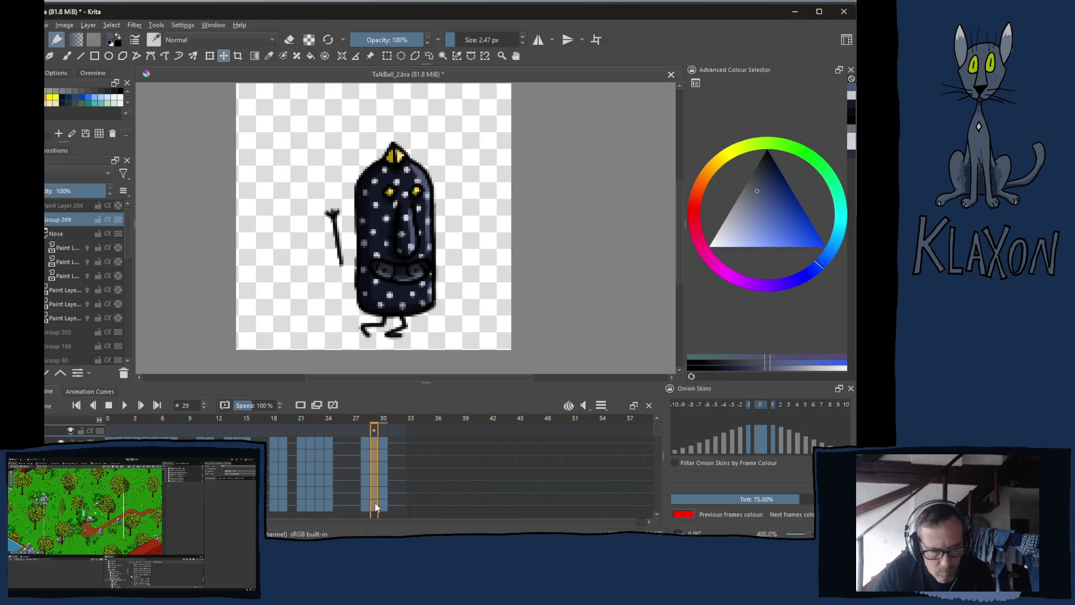
- Copy frame 29's keyframes and paste them into frame 31
right_click(374, 444)
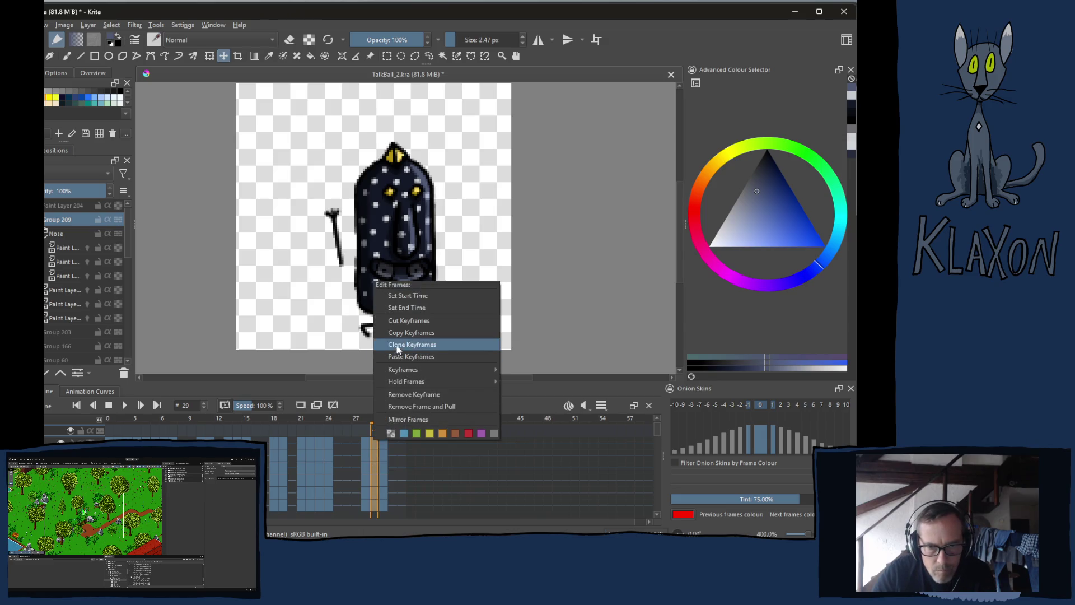
left_click(347, 438)
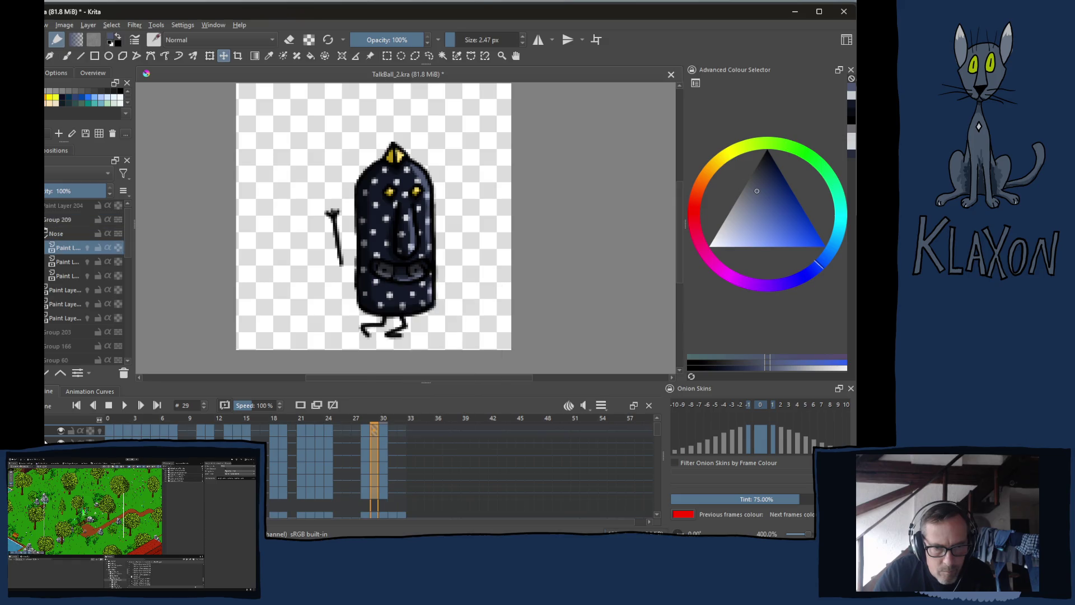
right_click(373, 431)
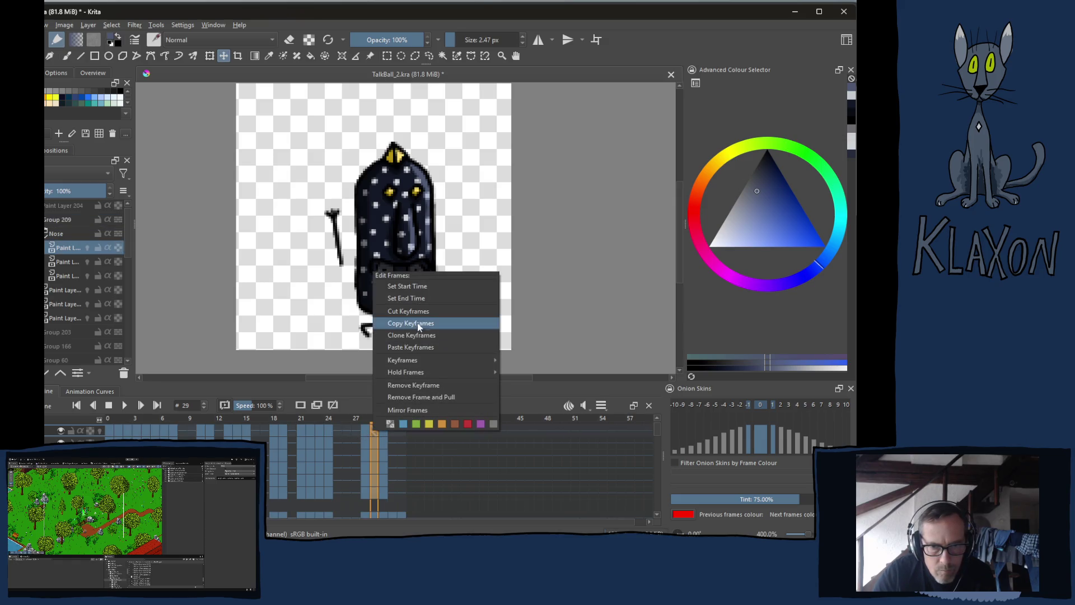
left_click(417, 323)
left_click(392, 431)
right_click(392, 431)
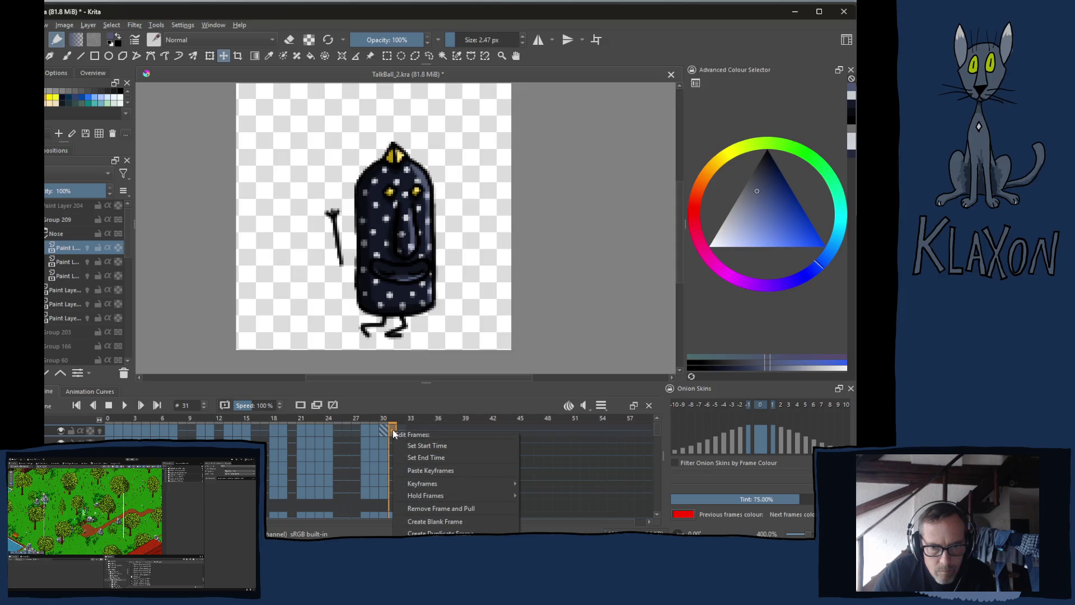
left_click(432, 473)
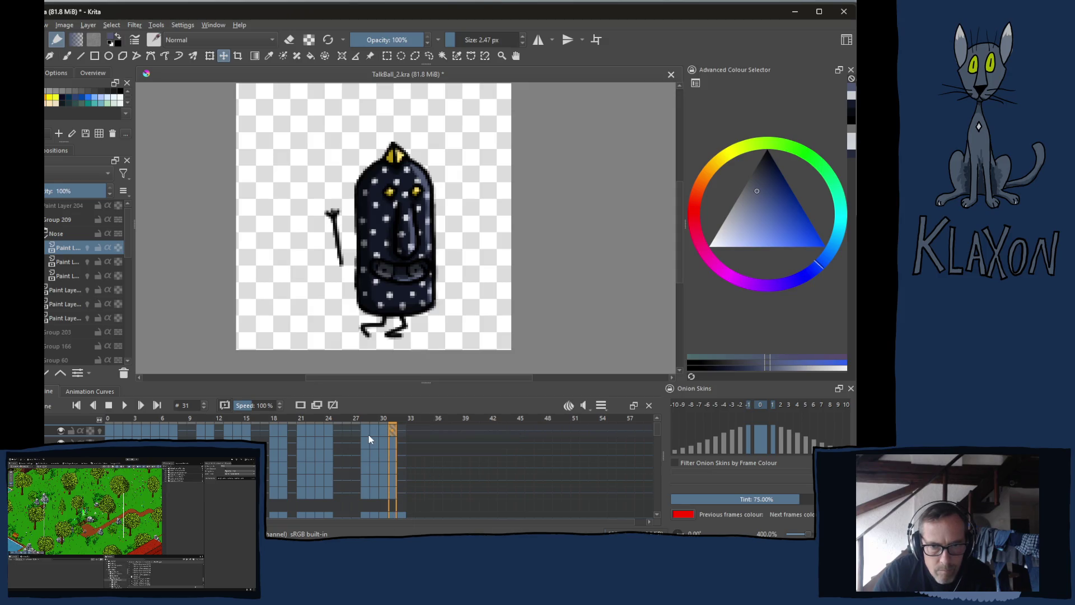
- Copy the whole frame 28 column's keyframes and paste them into frame 32
left_click(365, 429)
left_click(364, 496, "shift")
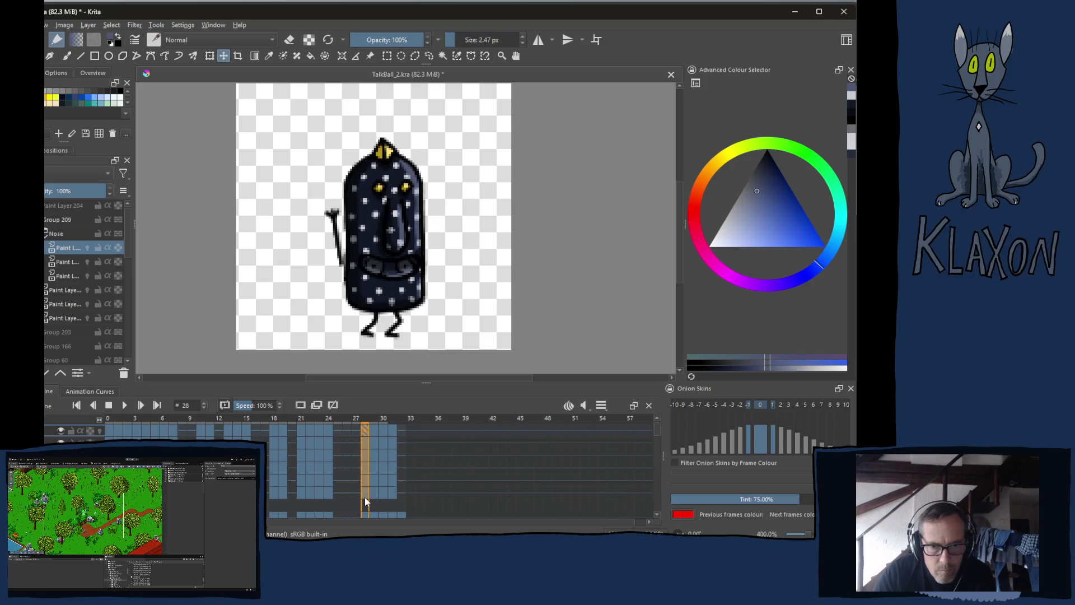
right_click(367, 432)
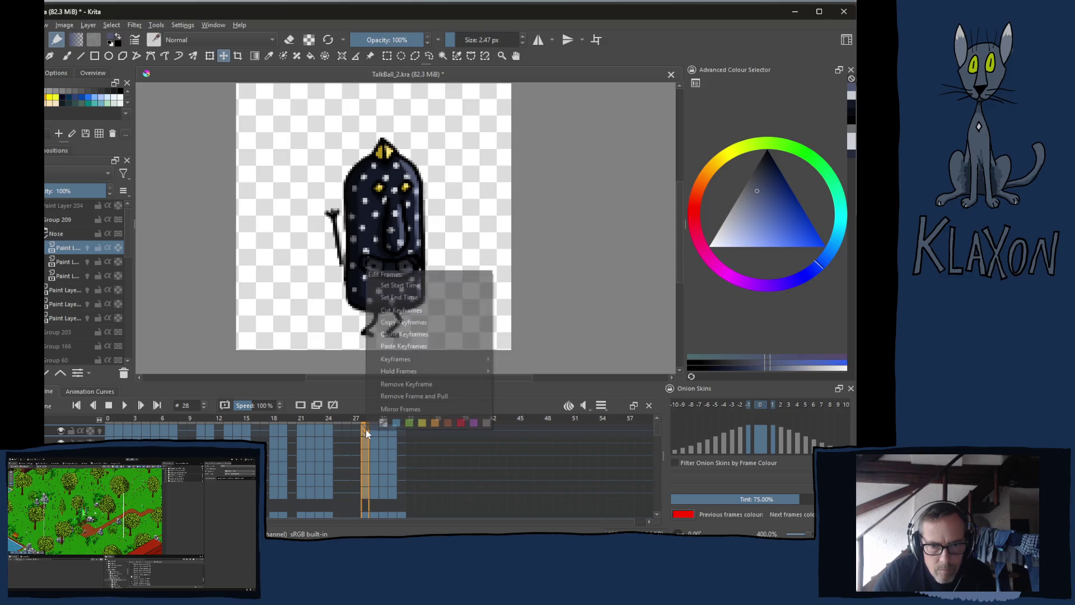
left_click(417, 327)
left_click(402, 430)
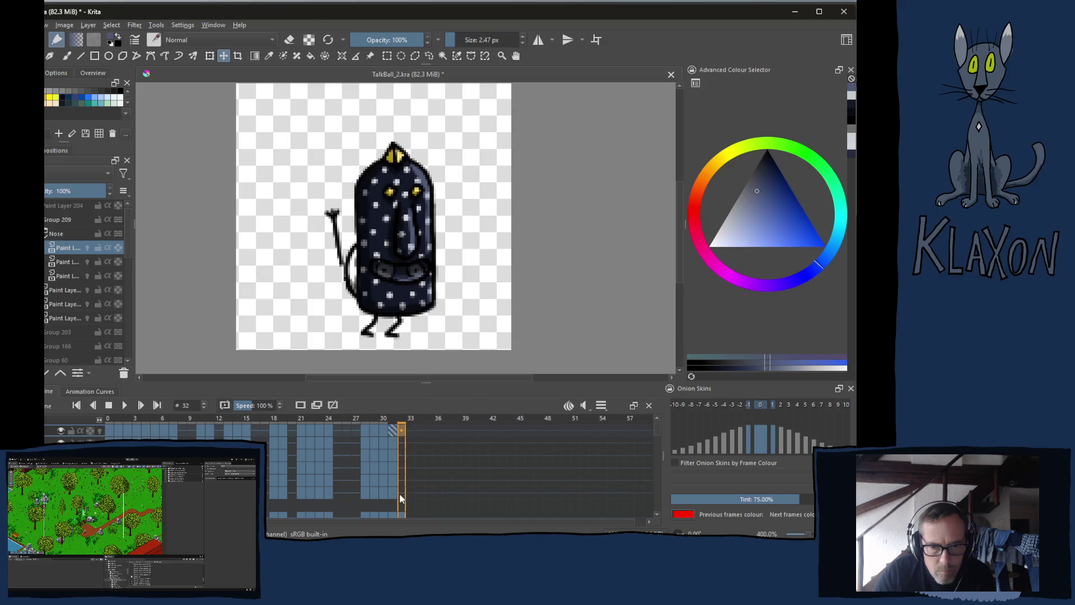
right_click(405, 432)
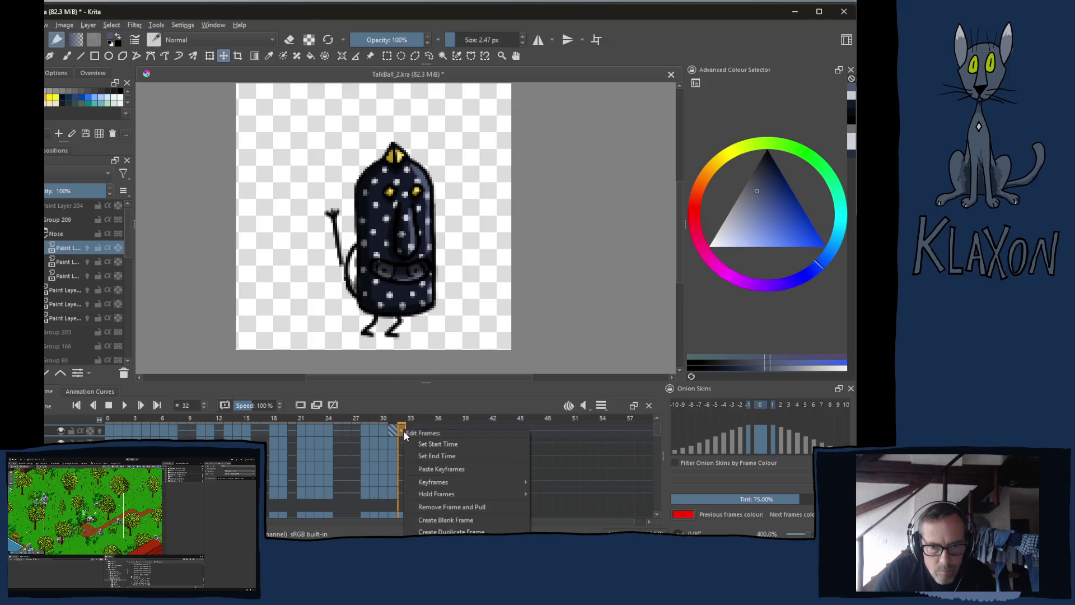
left_click(437, 473)
- Step back and forth between neighbouring frames to check the motion
key("Left")
key("Left")
key("Left")
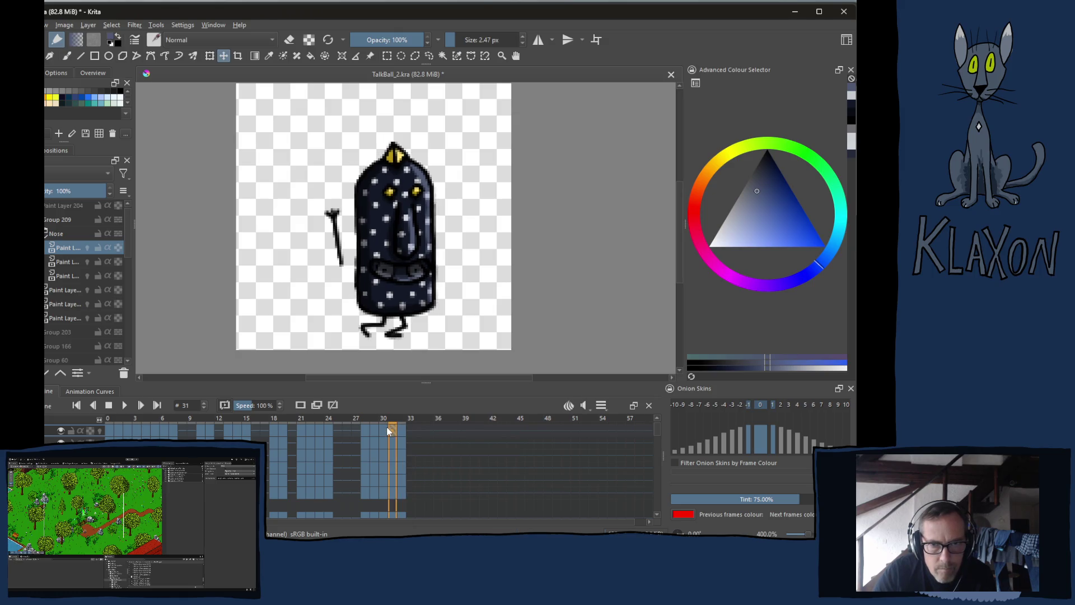
key("Right")
key("Left")
key("Right")
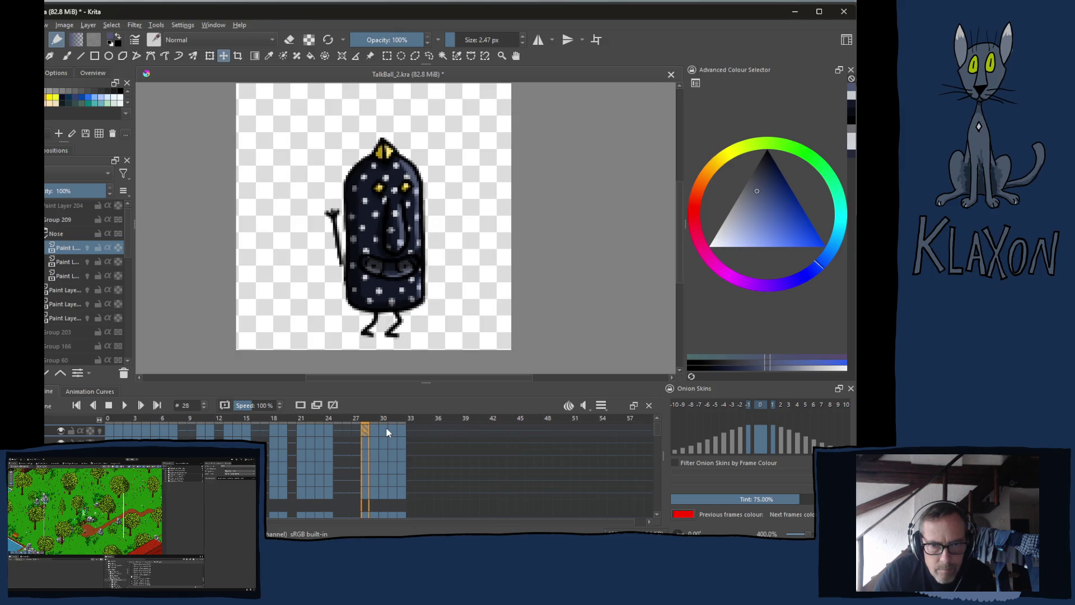
key("Left")
key("Left")
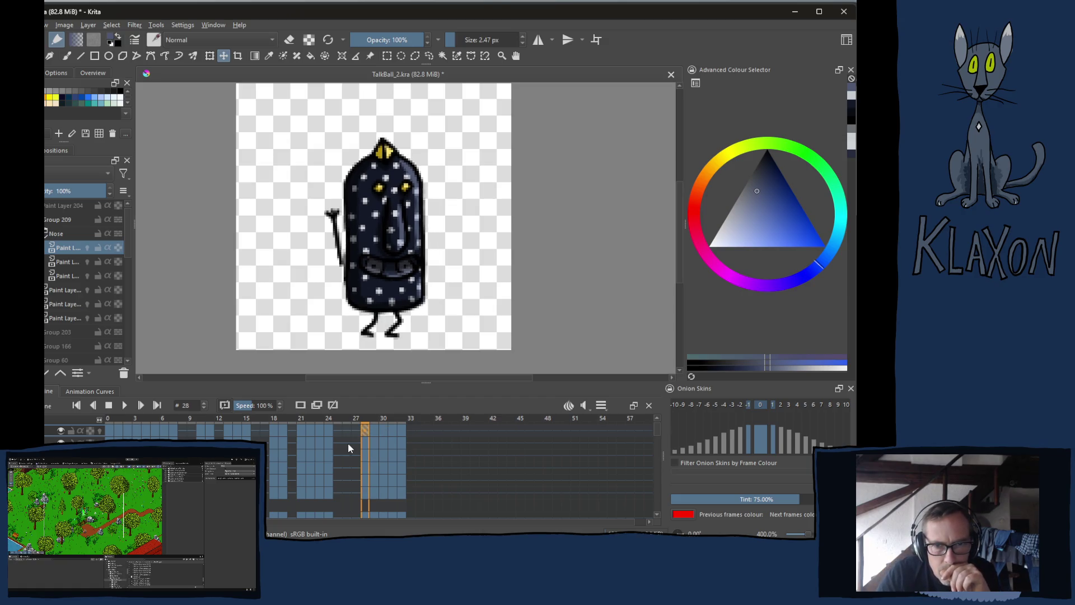
- Select frames 28–29, turn on onion skins, and compare frames 5 and 6
left_click(375, 453, "shift")
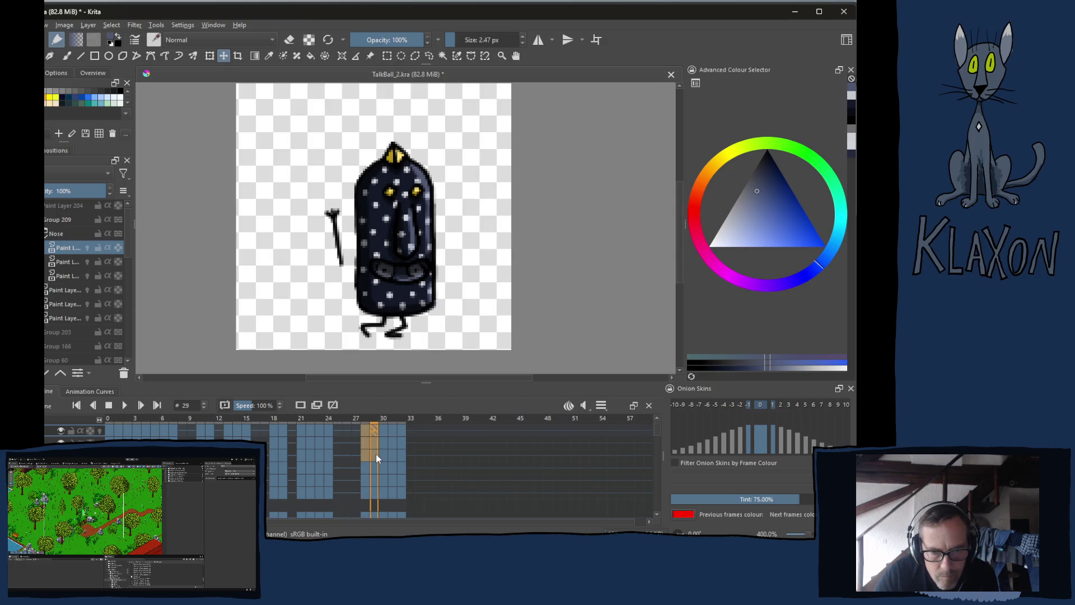
left_click(334, 405)
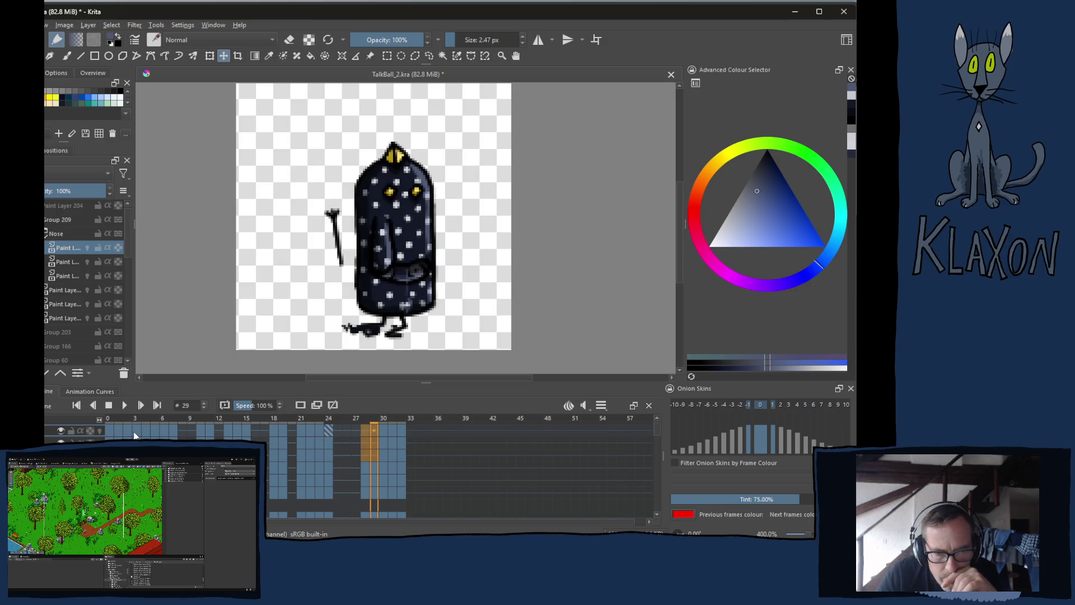
left_click(152, 427)
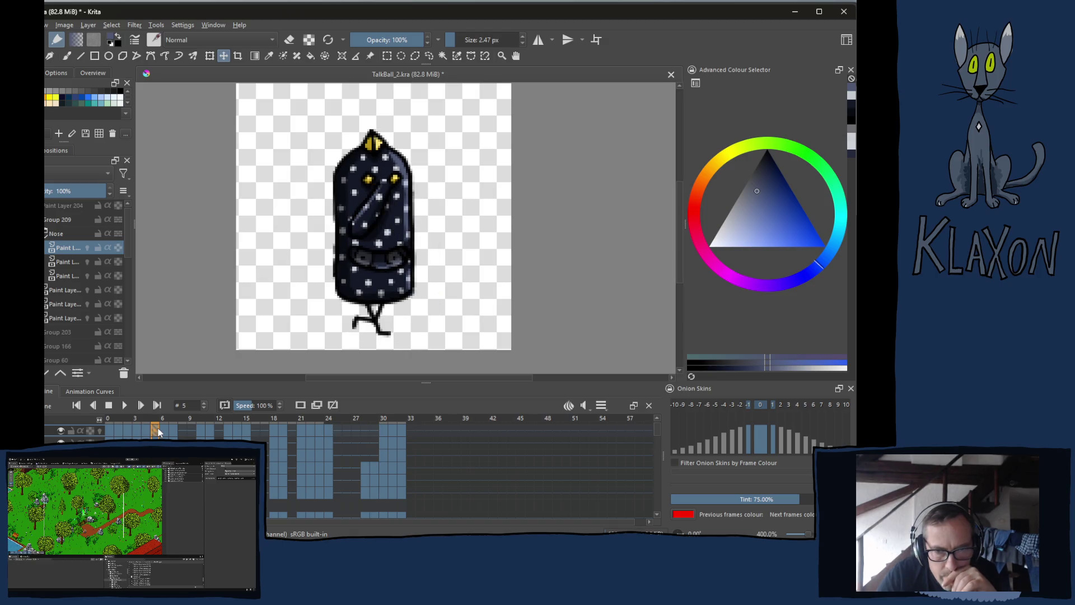
left_click(163, 430)
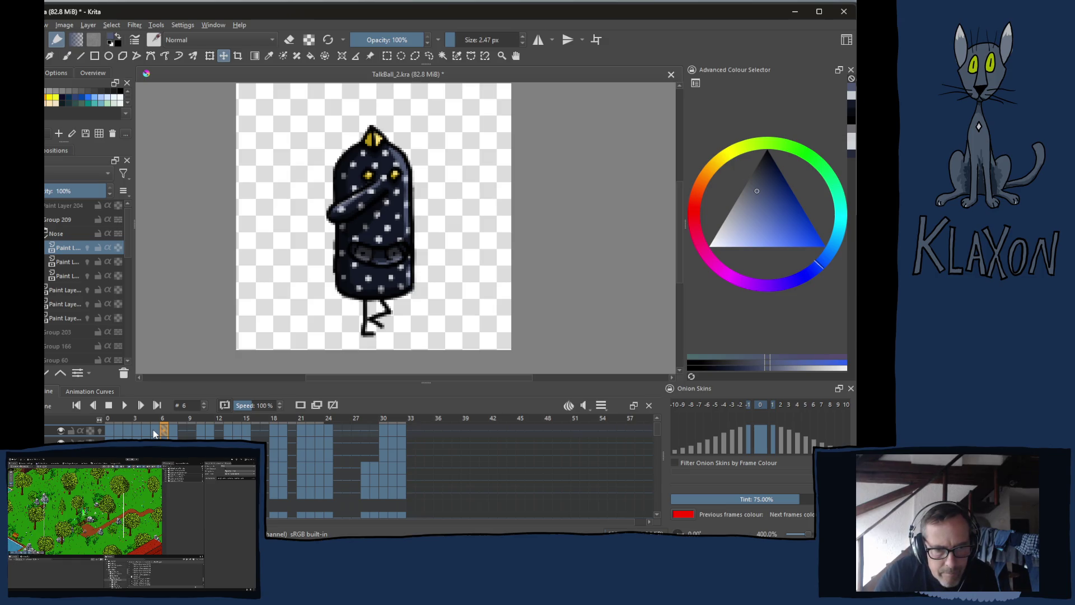
left_click(155, 432)
left_click(162, 432)
- Copy frame 6's keyframes and bring up the frame options at frame 28
right_click(159, 433)
left_click(204, 324)
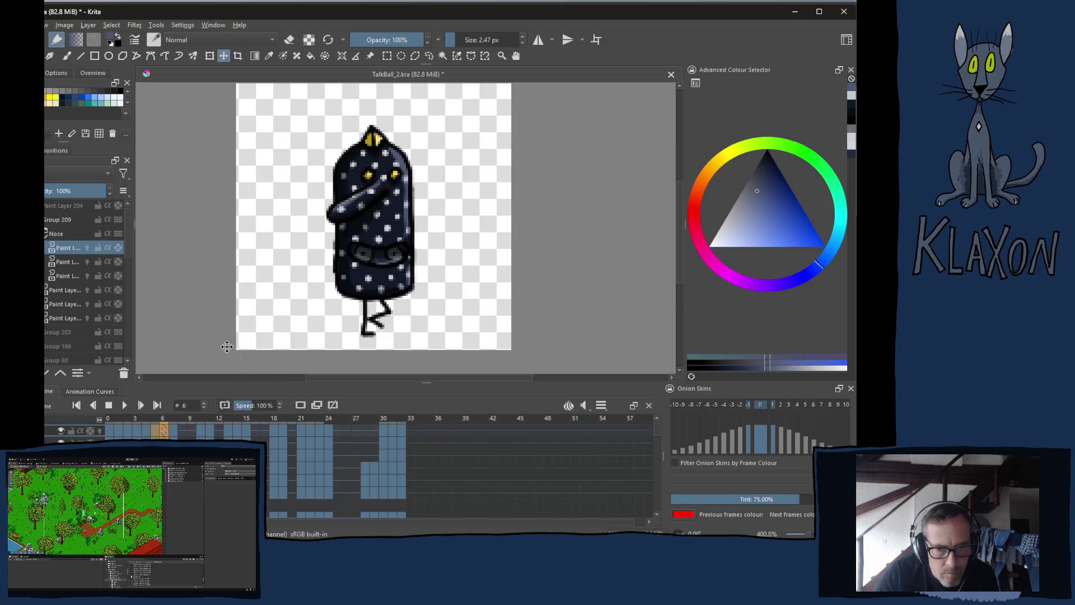
left_click(364, 430)
right_click(364, 429)
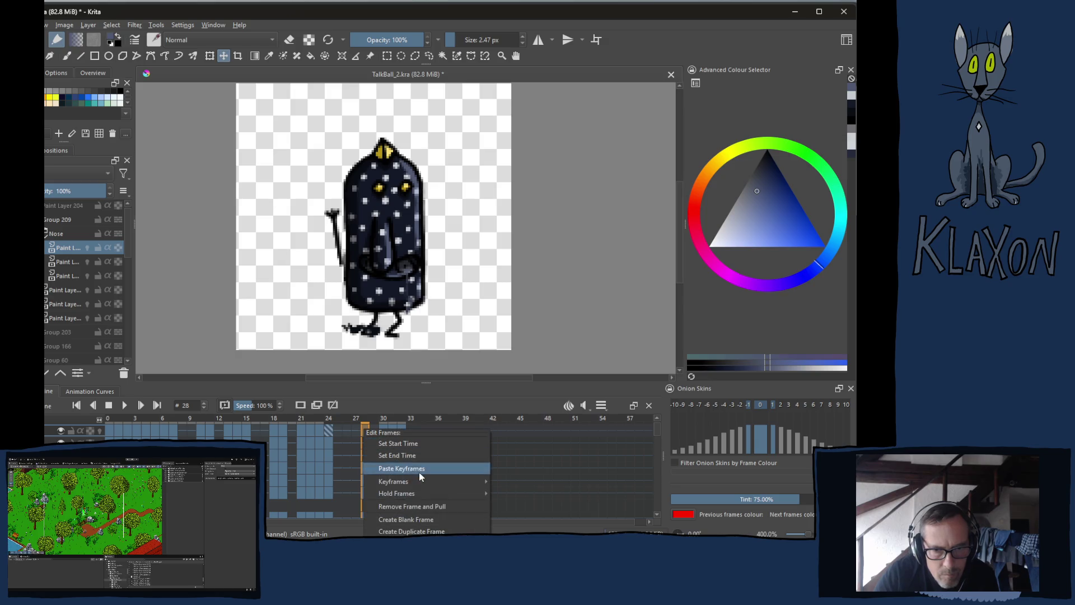
- Paste frame 6's keyframes into frame 28 and nudge the Nose layer down and right
mouse_move(432, 483)
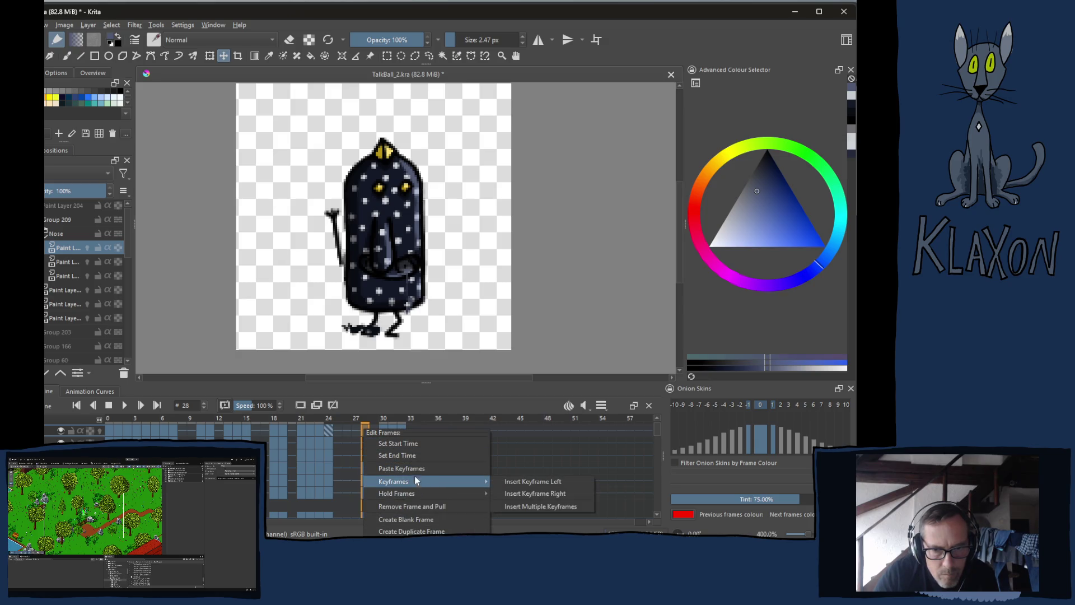
left_click(410, 468)
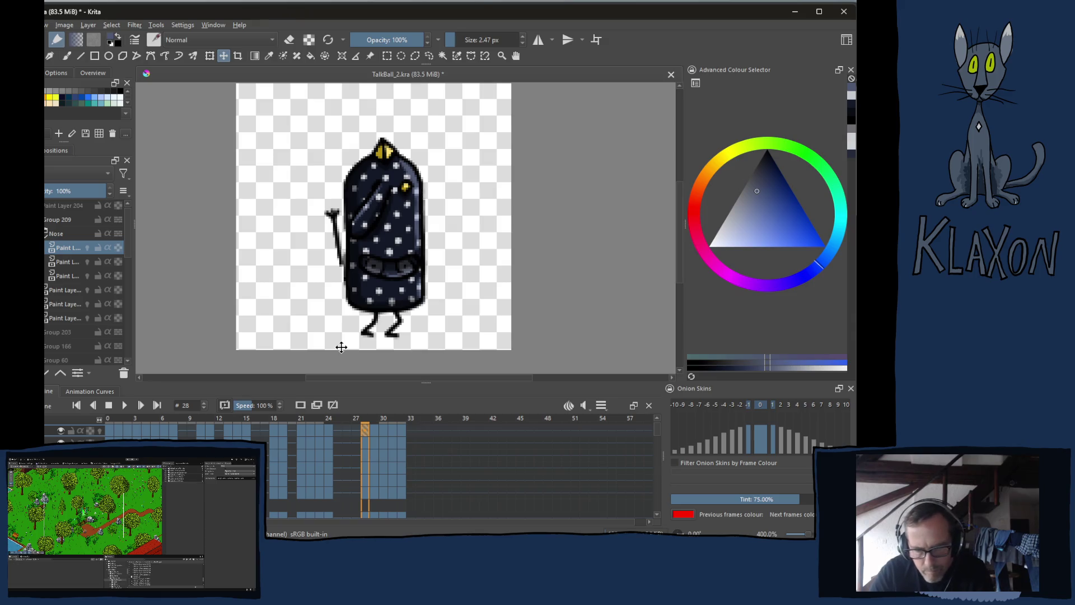
left_click(59, 234)
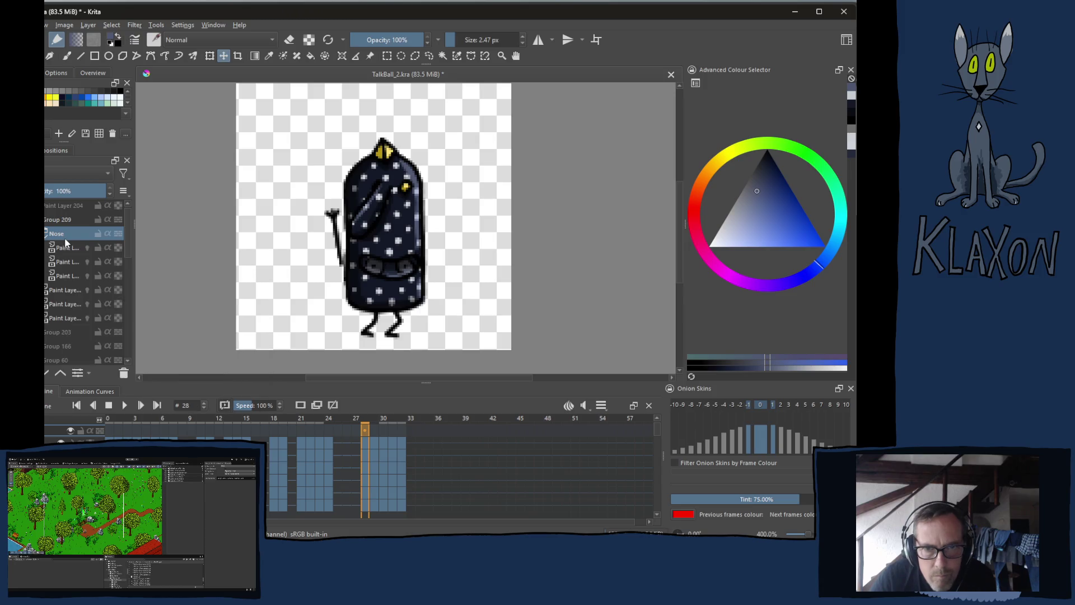
key("Down")
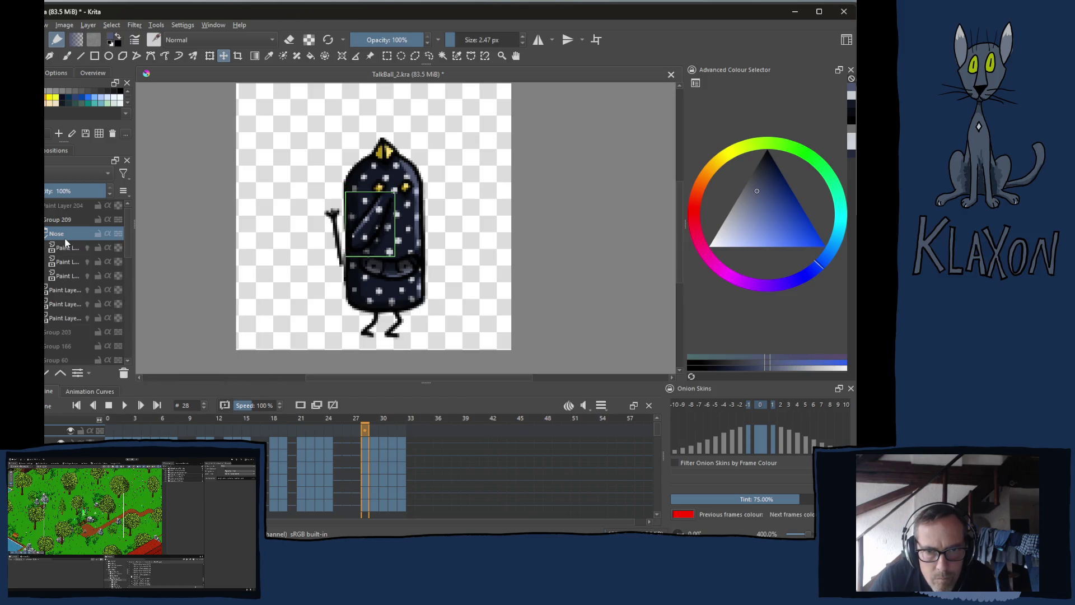
key("Right")
key("Right")
key("Right")
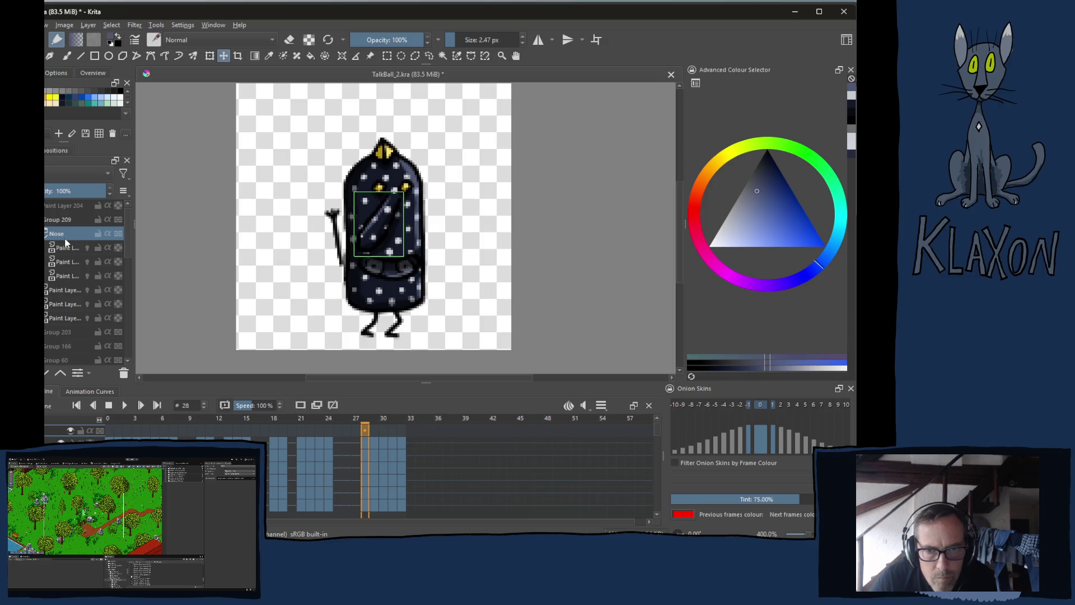
key("Down")
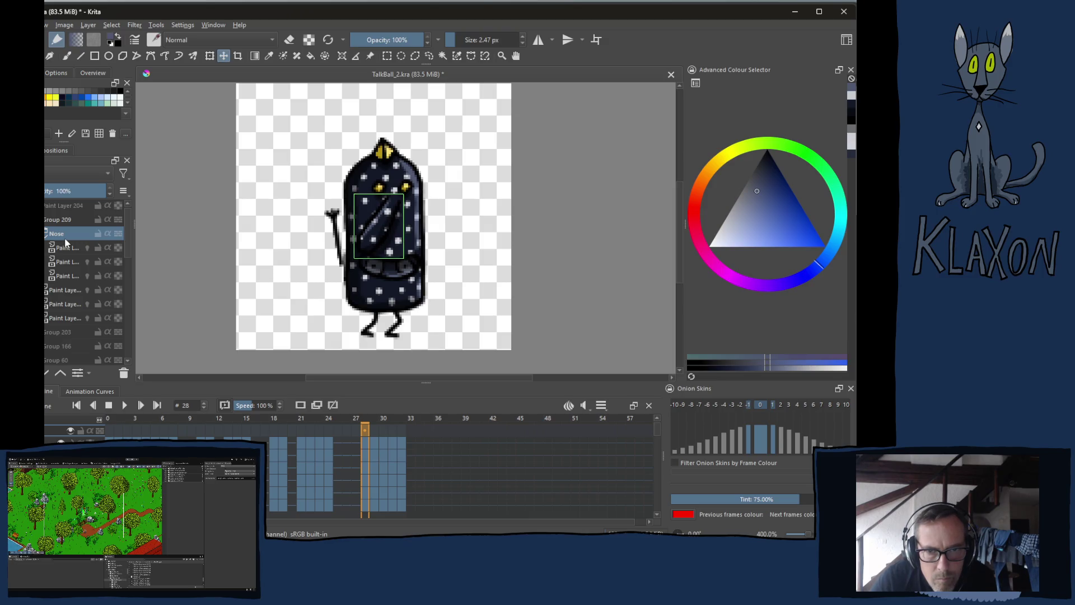
key("Right")
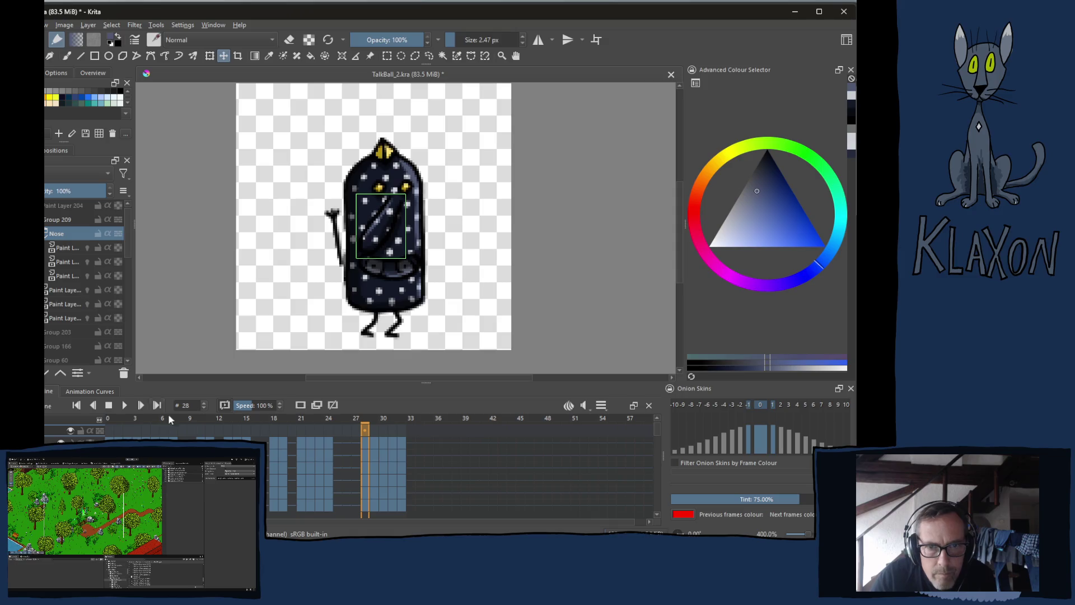
left_click(375, 424)
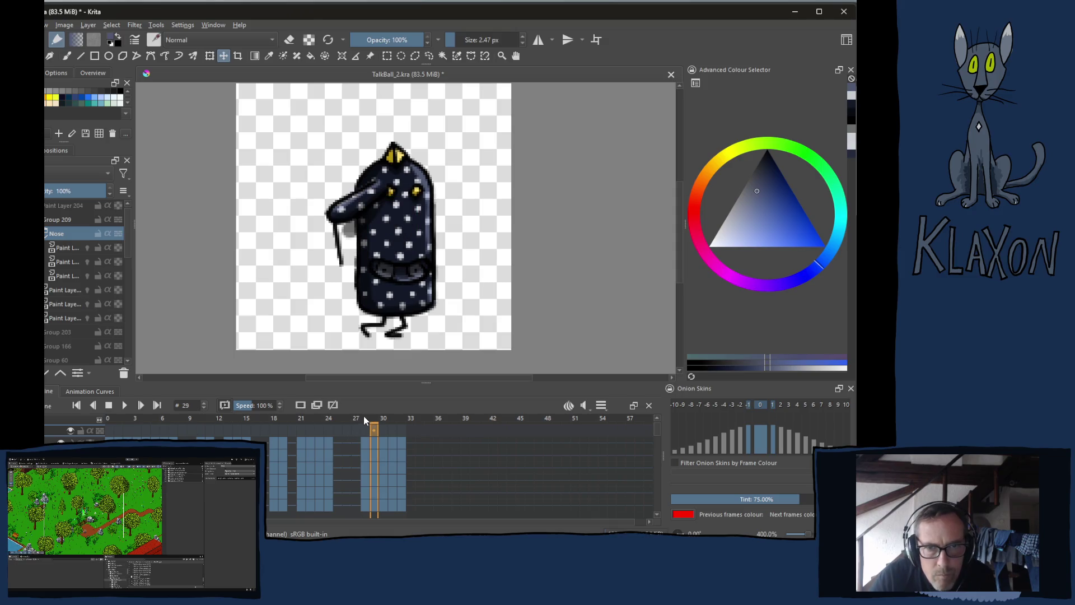
- Nudge the nose down and right on frame 29, then slightly down on frame 28
key("Down")
key("Down")
key("Down")
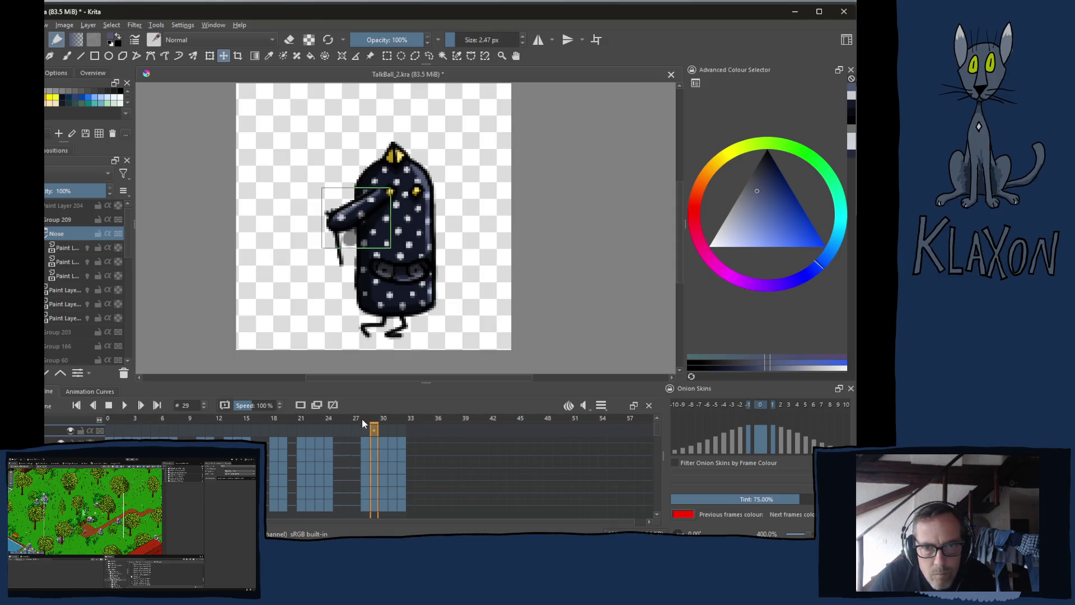
key("Right")
key("Right")
key("Right")
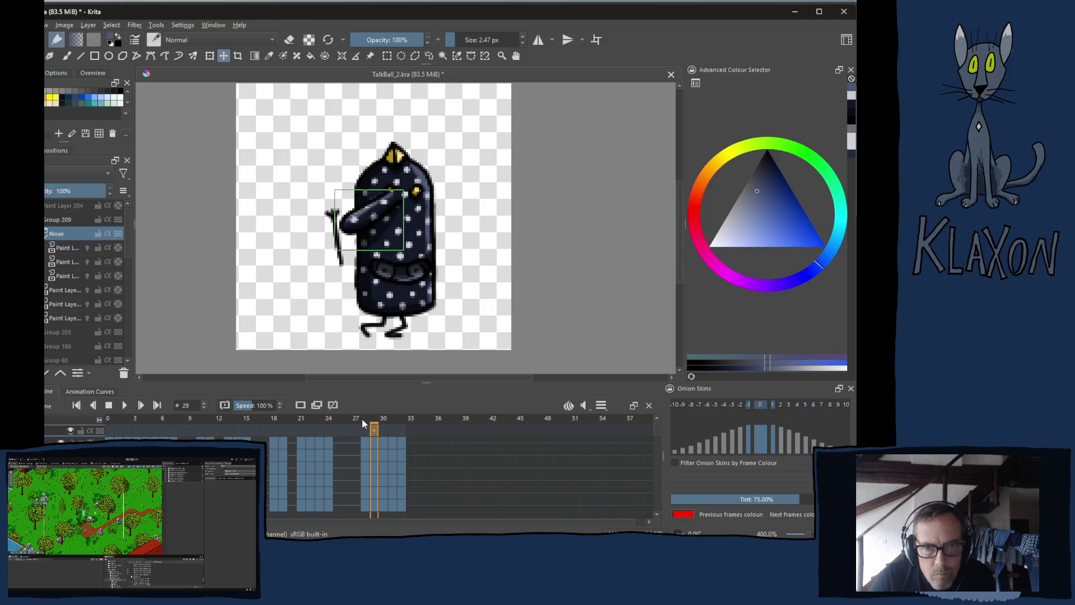
key("Right")
key("Right")
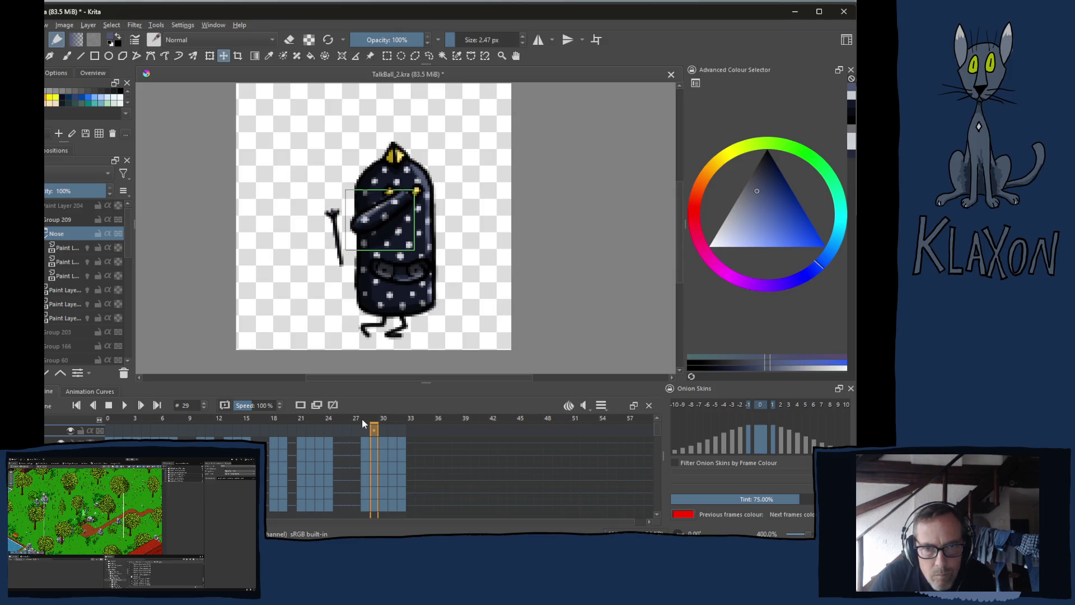
key("Down")
key("Down")
key("Down")
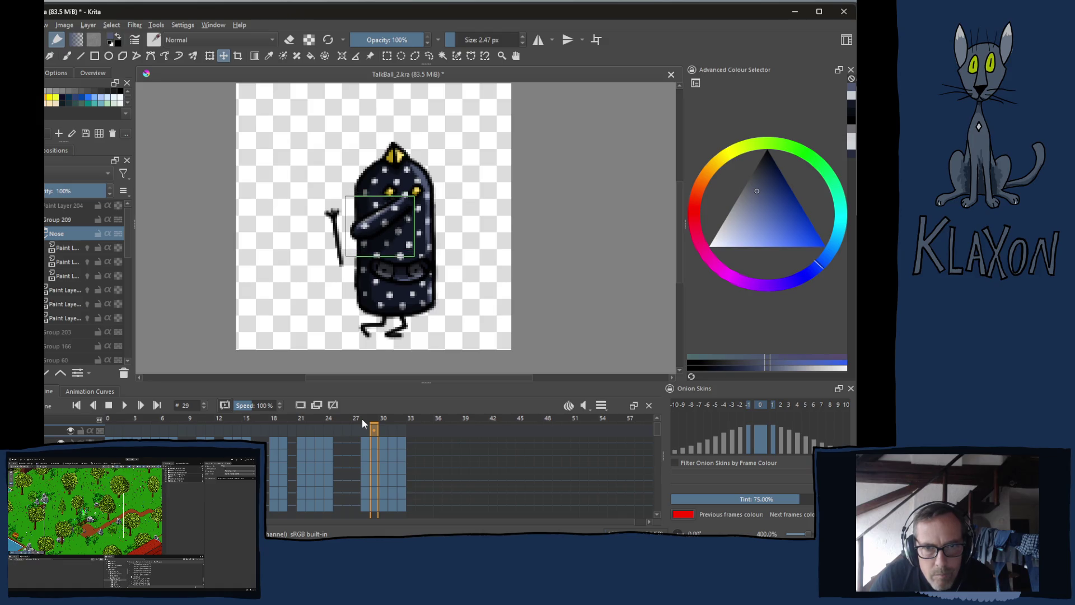
key("comma")
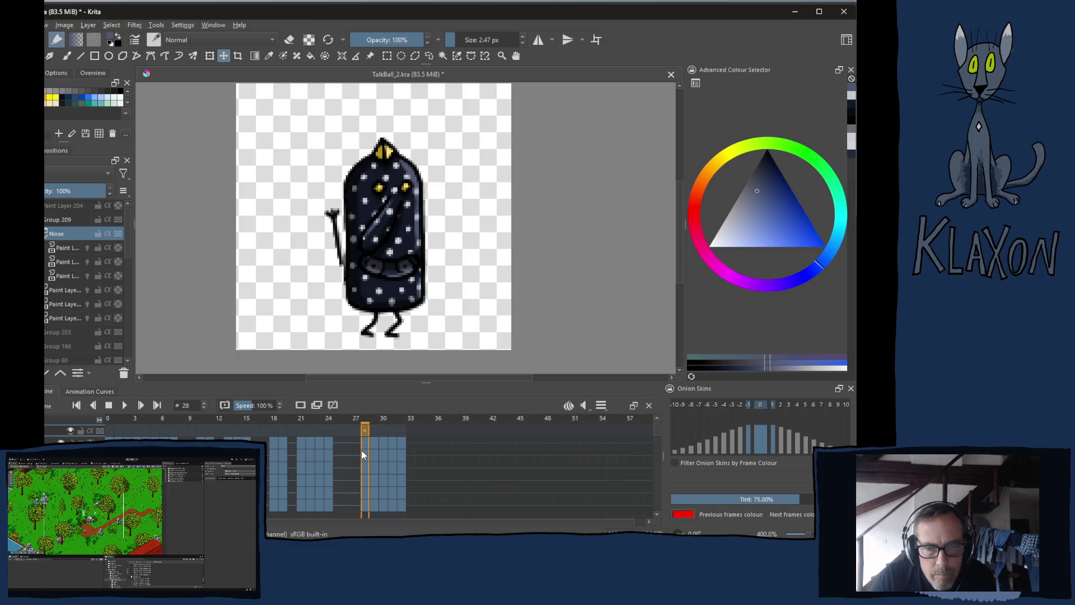
key("Down")
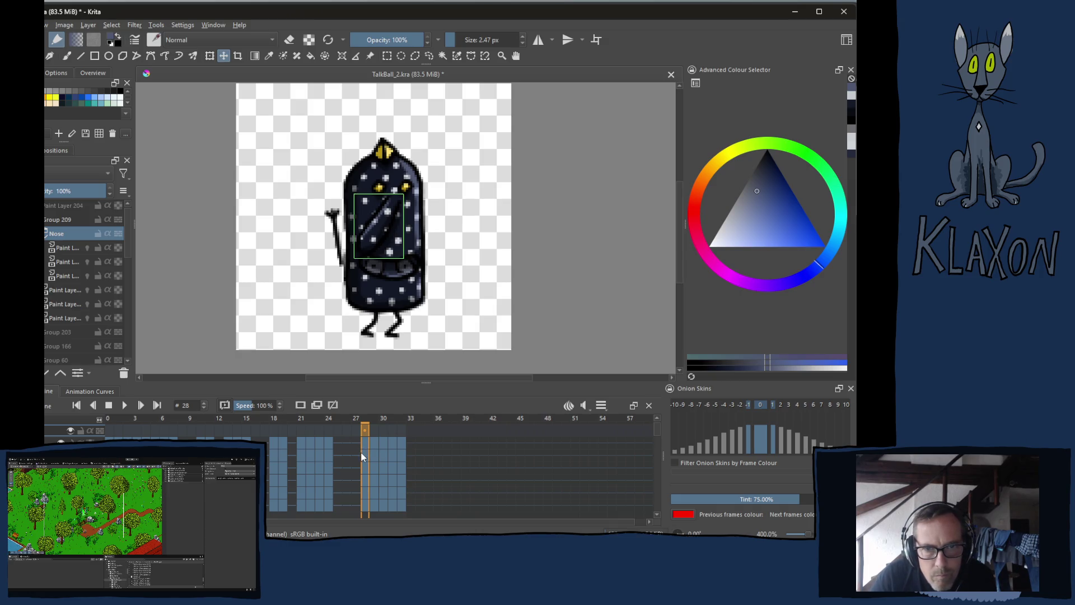
- Step forward through frames 29 to 31 checking the nose, then return to frame 1
key("period")
key("comma")
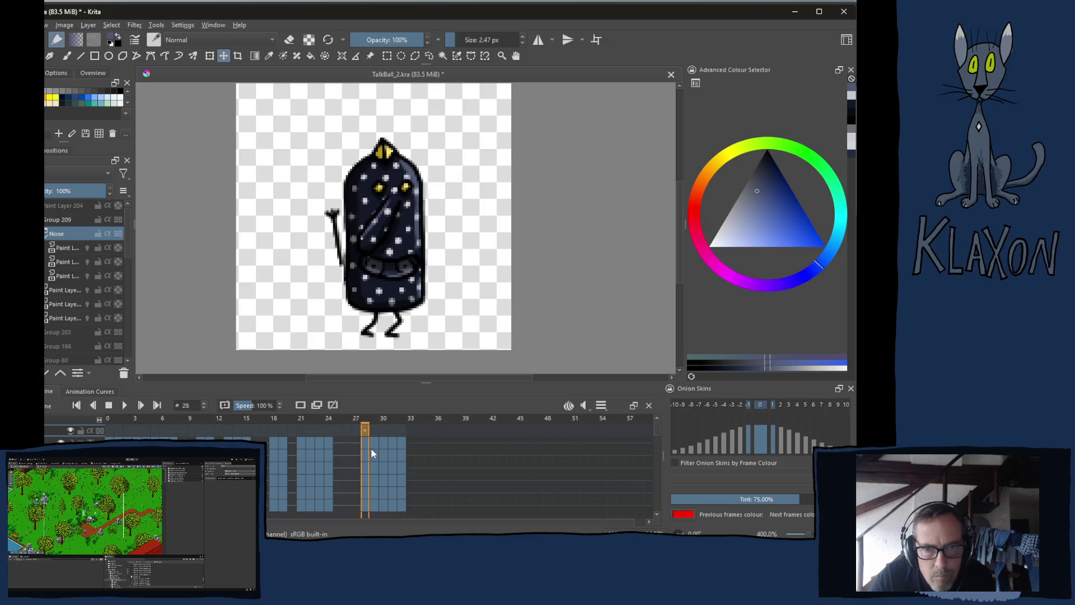
key("period")
key("period")
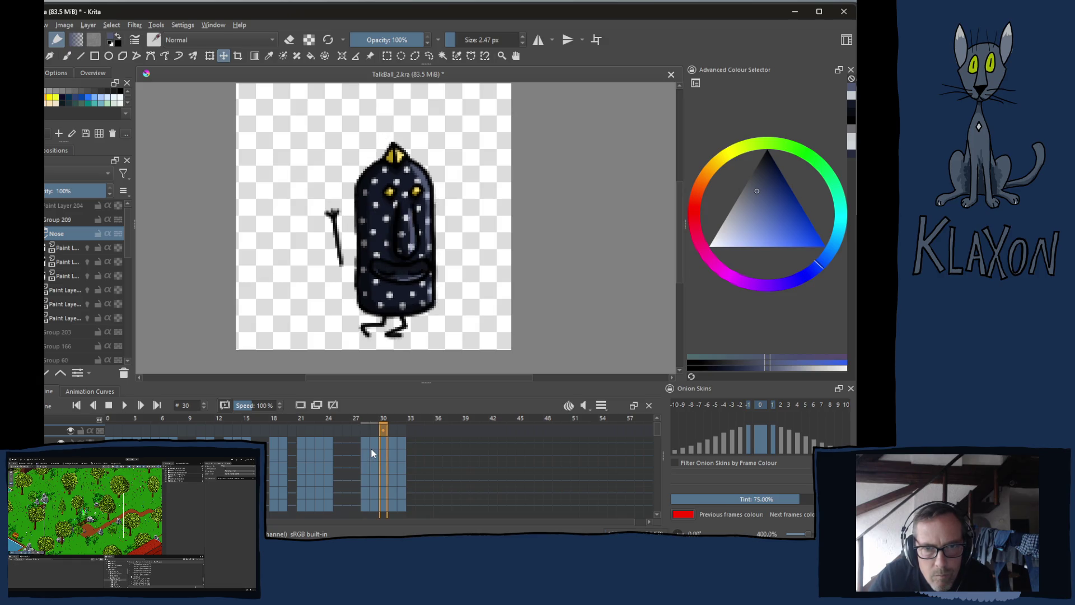
key("period")
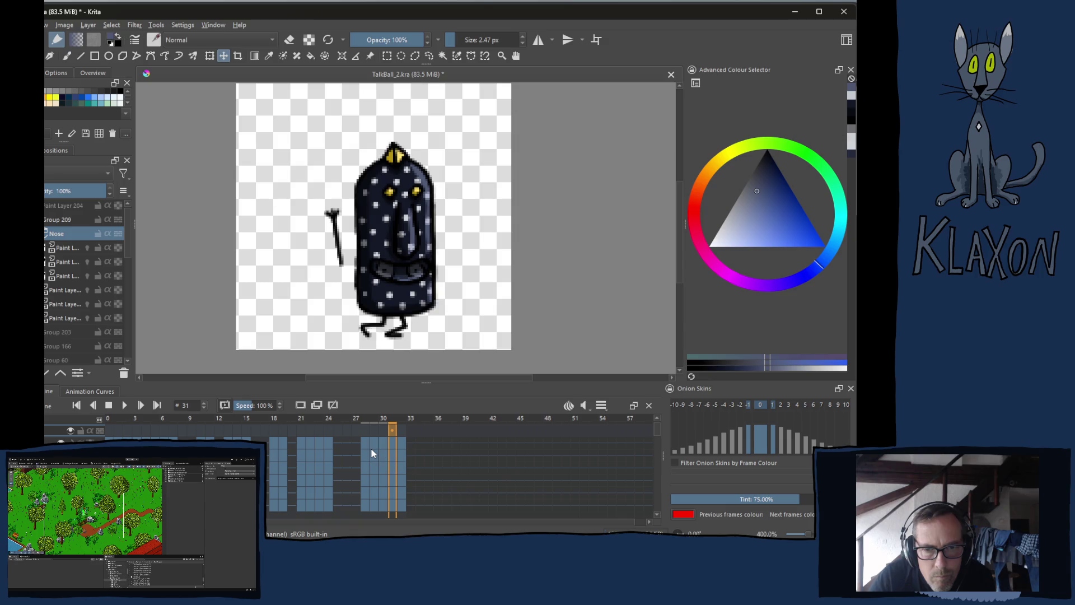
key("period")
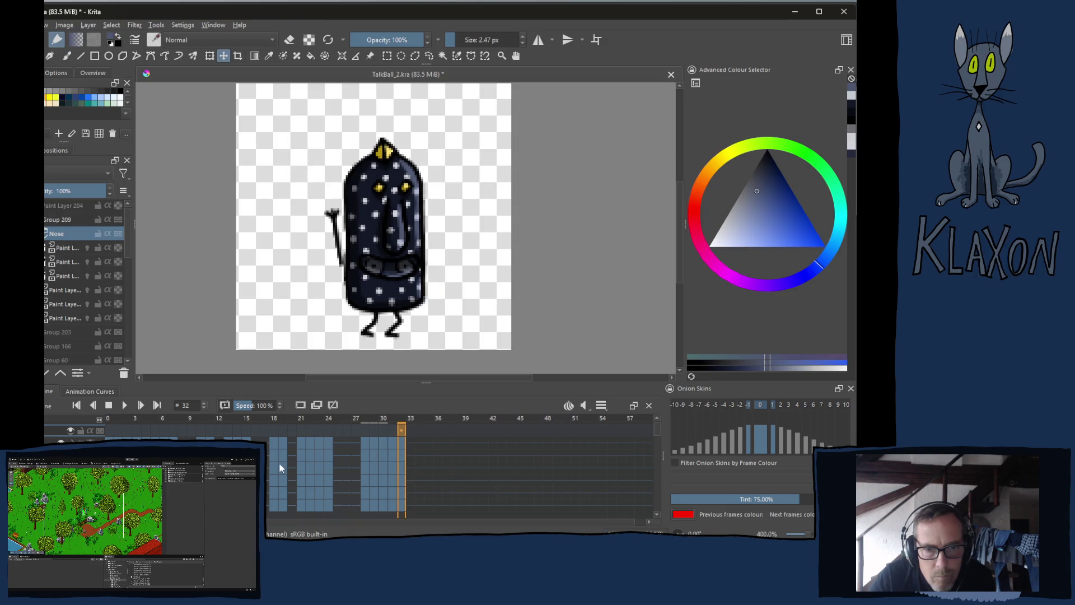
left_click(119, 417)
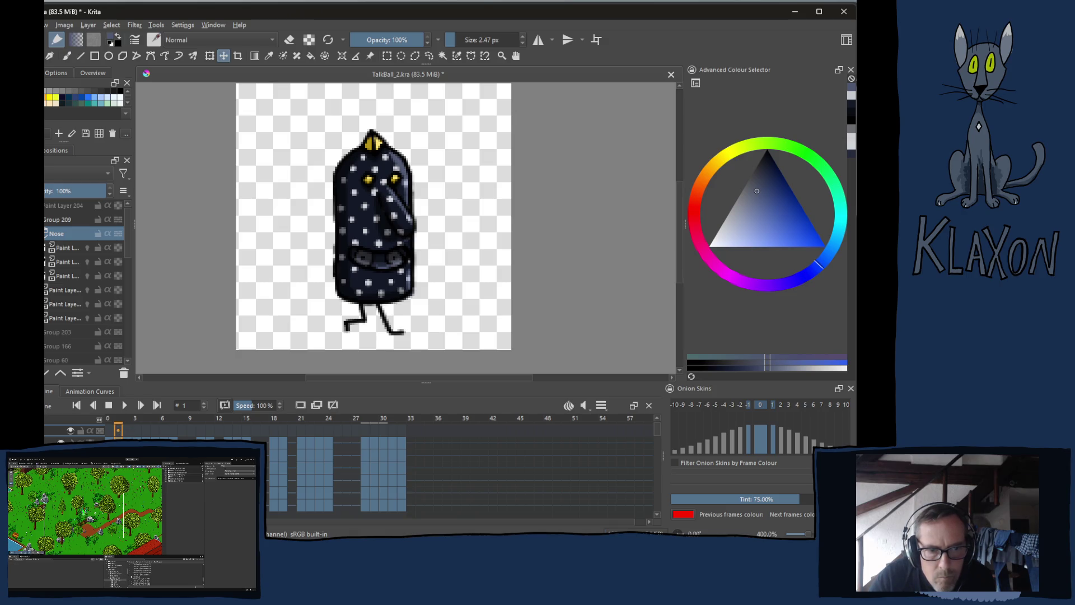
- Copy frame 1's keyframes and delete the lower layers' keyframes at frame 32
right_click(119, 430)
left_click(153, 334)
left_click(399, 439)
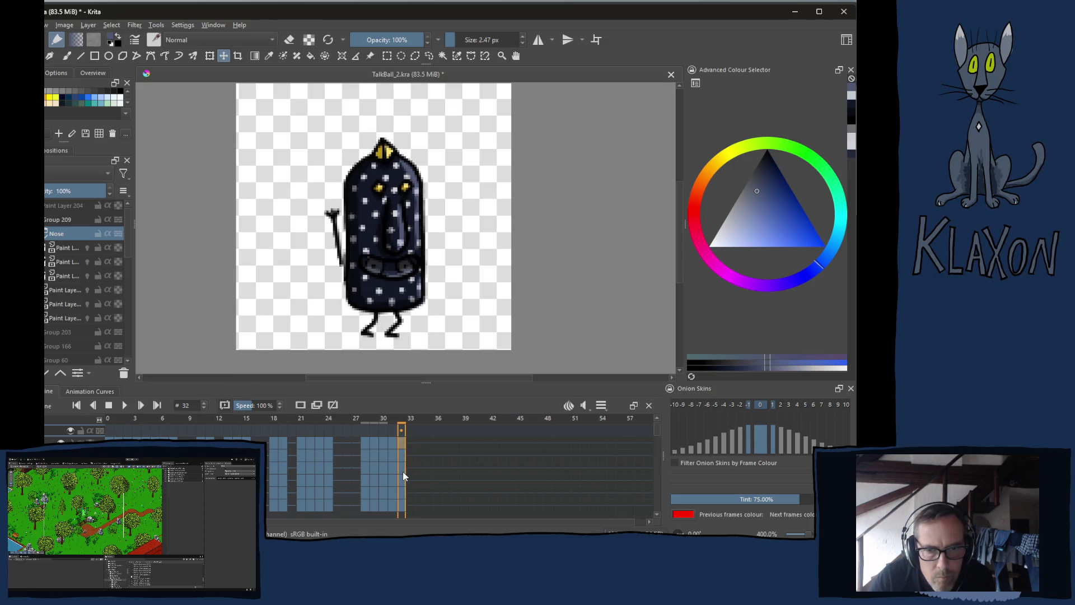
left_click(404, 476, "shift")
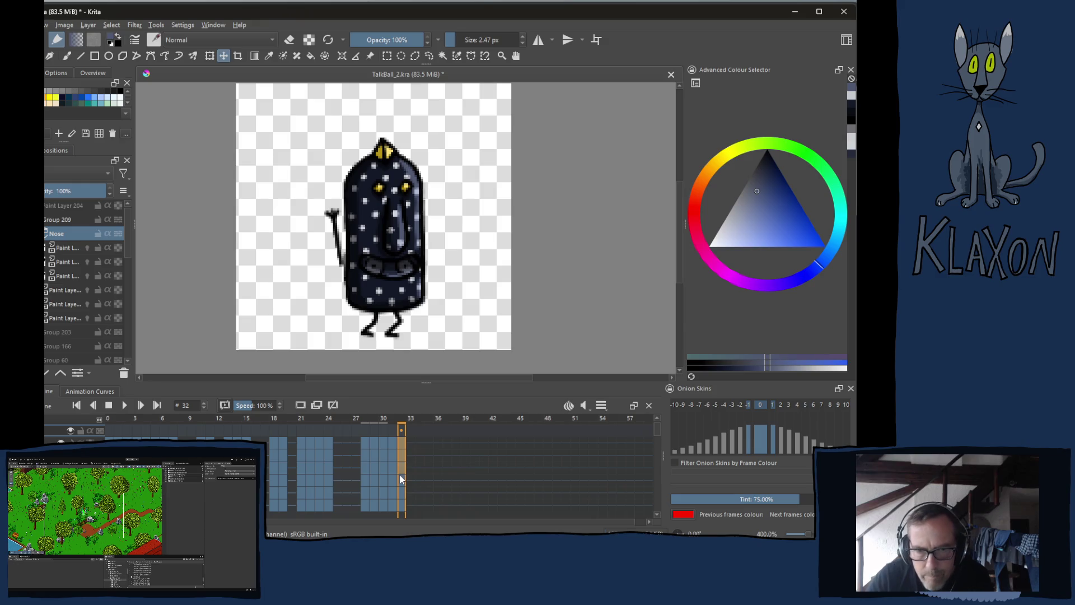
key("Delete")
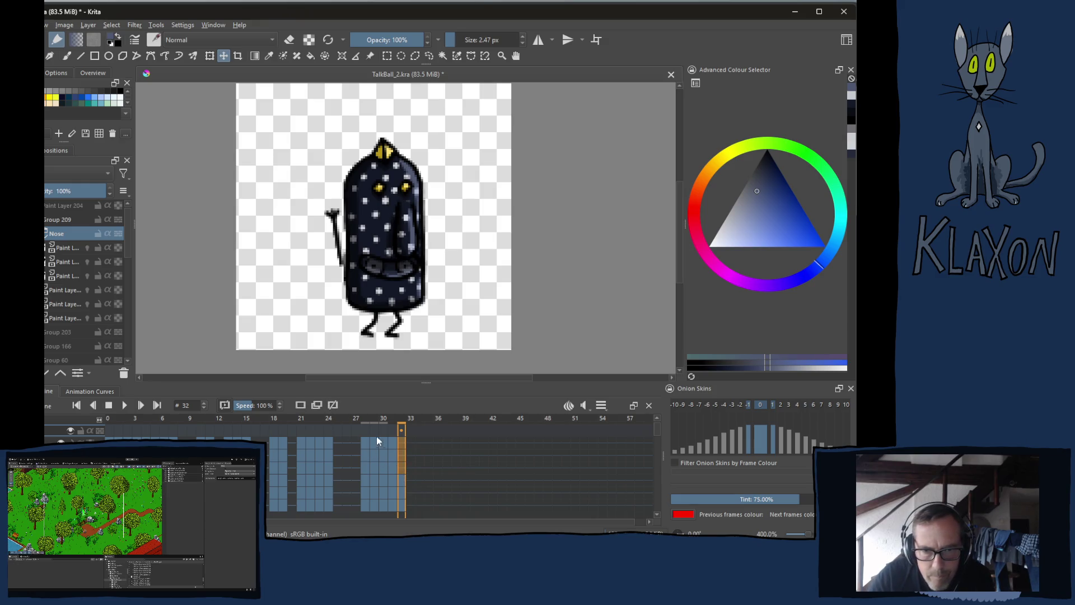
- Paste frame 1's keyframes into frame 32
left_click(403, 446)
right_click(402, 448)
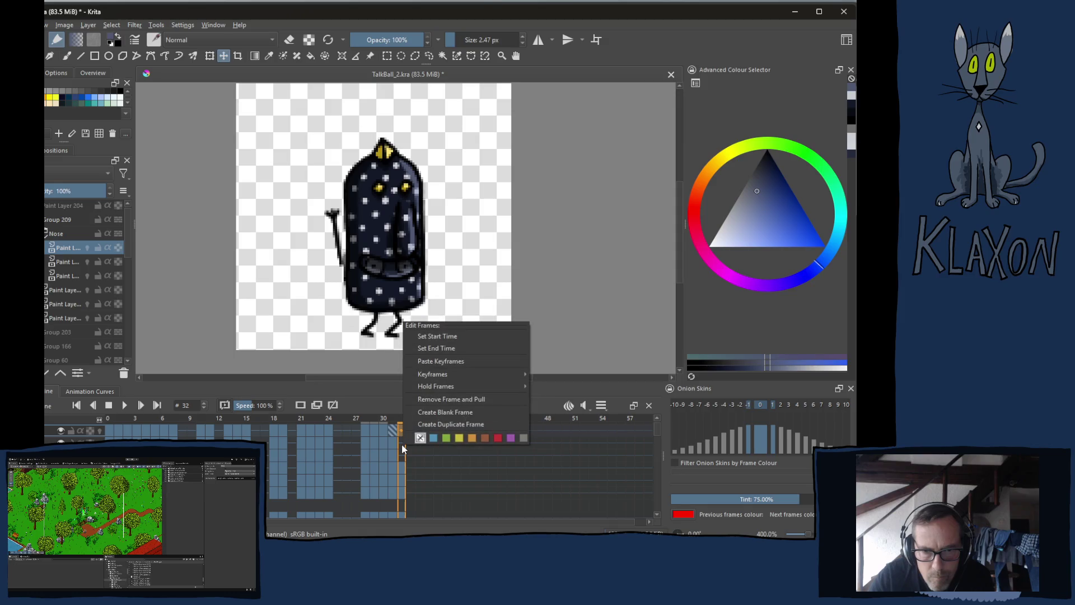
left_click(398, 432)
right_click(404, 432)
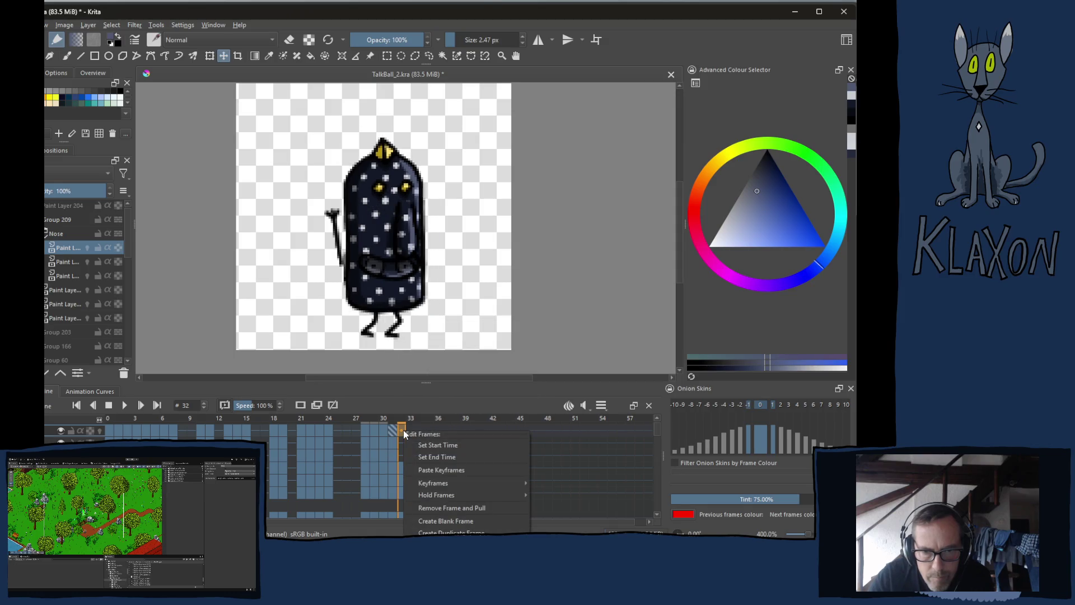
left_click(445, 473)
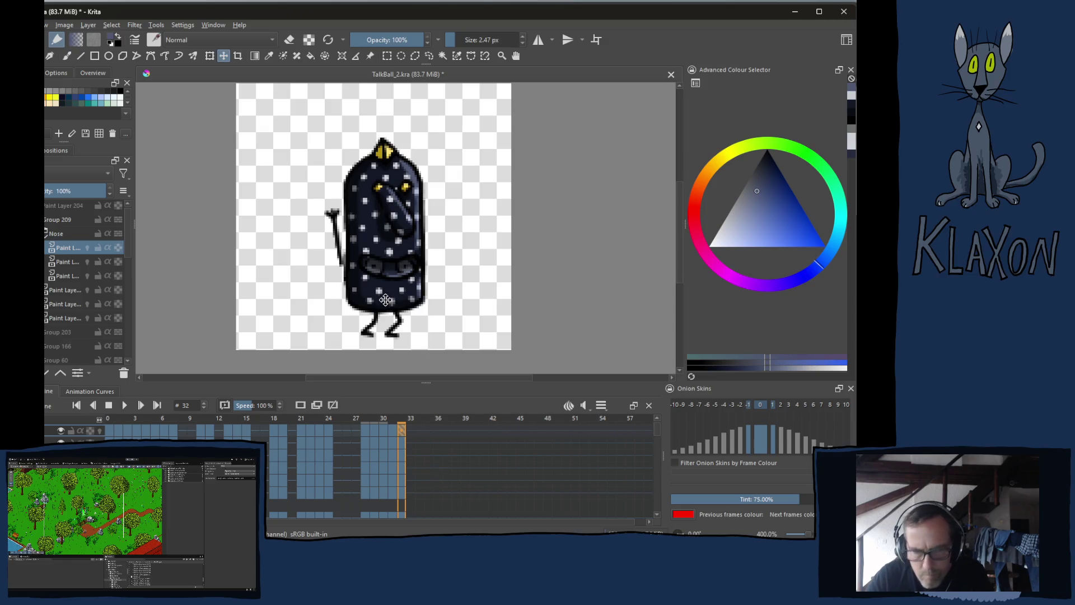
- Select the Nose group and nudge it down and right on frame 32
left_click(59, 235)
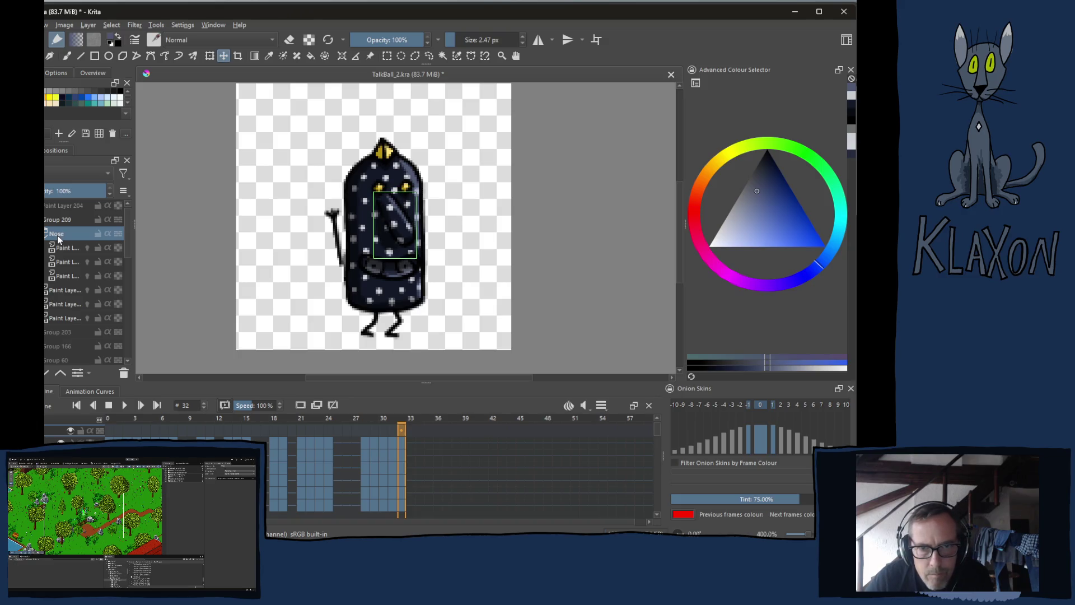
key("Down")
key("Down")
key("Right")
key("Right")
key("Right")
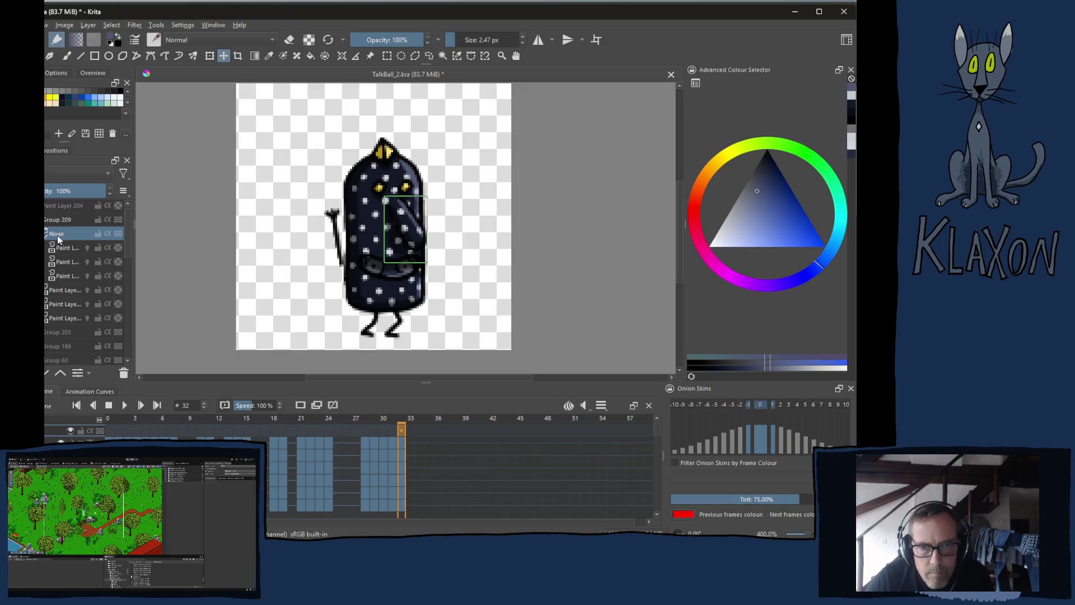
- Flip between frames 31 and 32 to compare the nose position
key("Left")
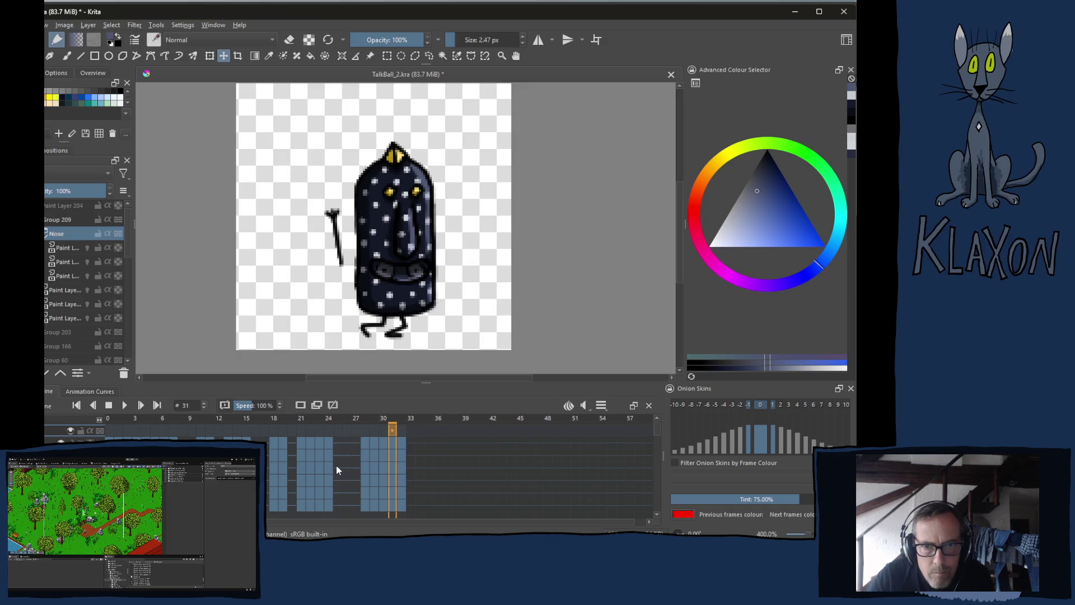
key("Right")
key("Left")
key("Right")
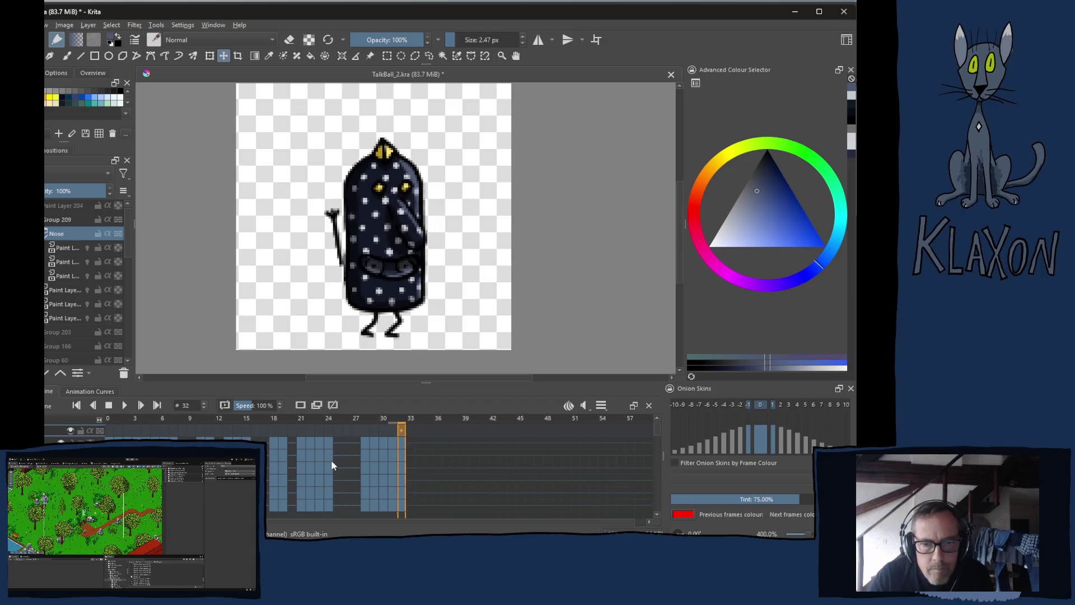
scroll(659, 438, "down", 5)
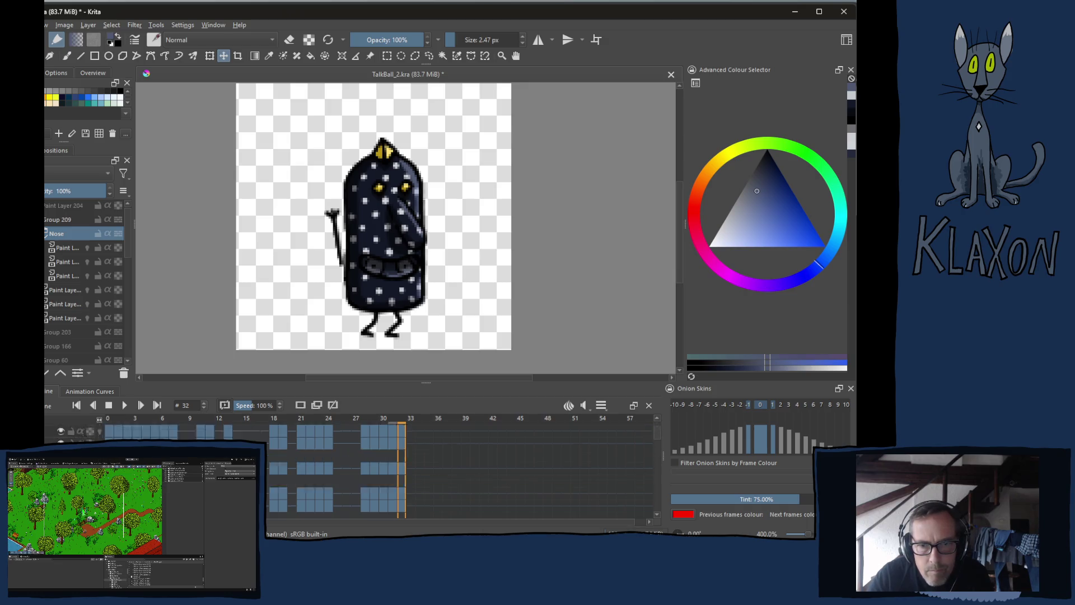
scroll(658, 438, "down", 5)
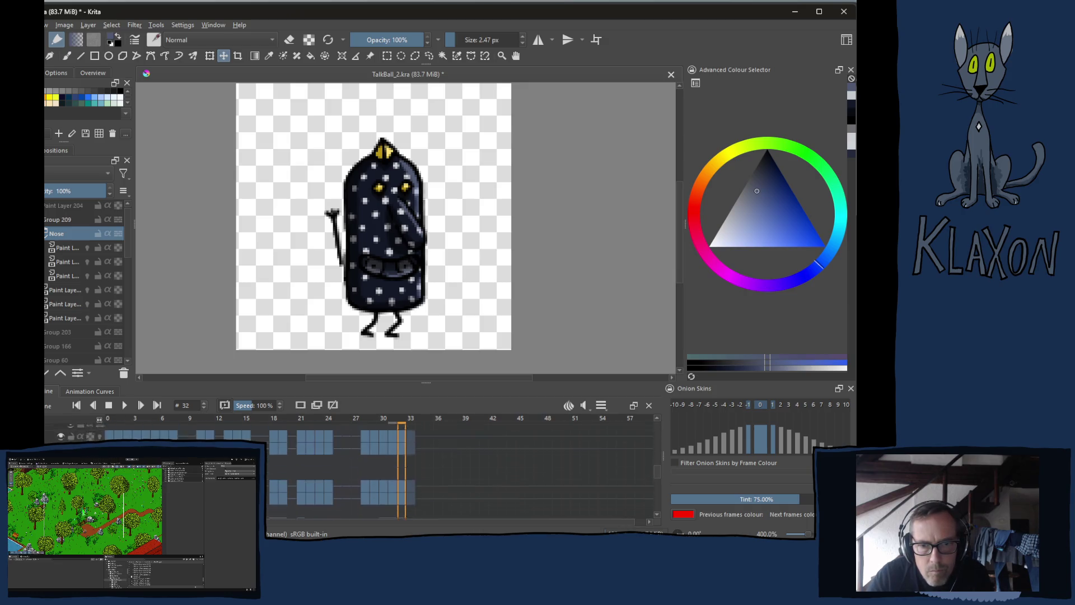
scroll(659, 437, "down", 4)
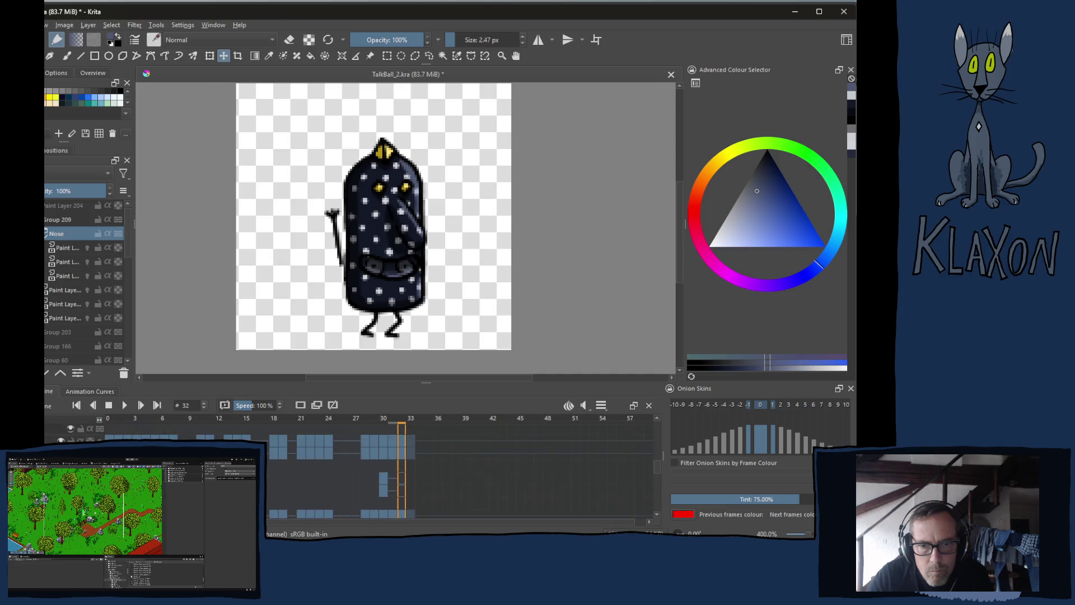
scroll(459, 470, "down", 4)
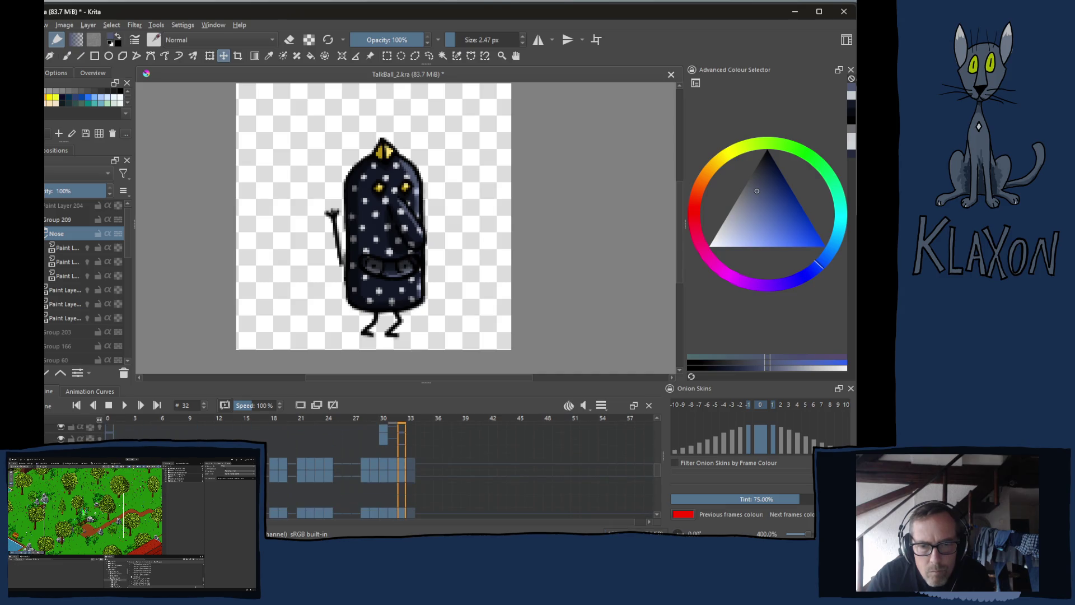
scroll(509, 490, "down", 2)
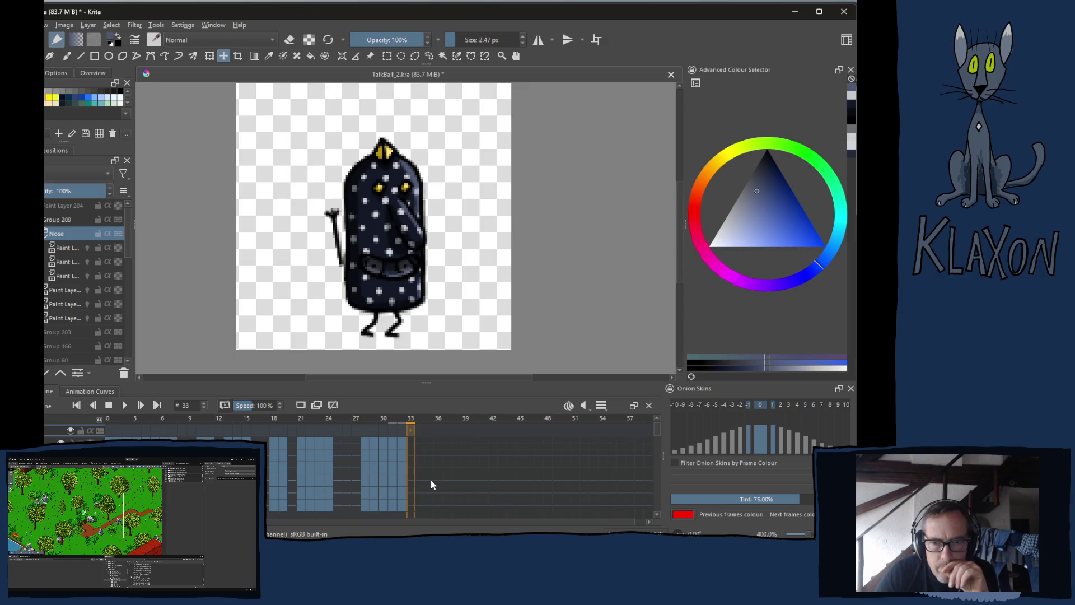
key("Left")
key("Left")
key("Left")
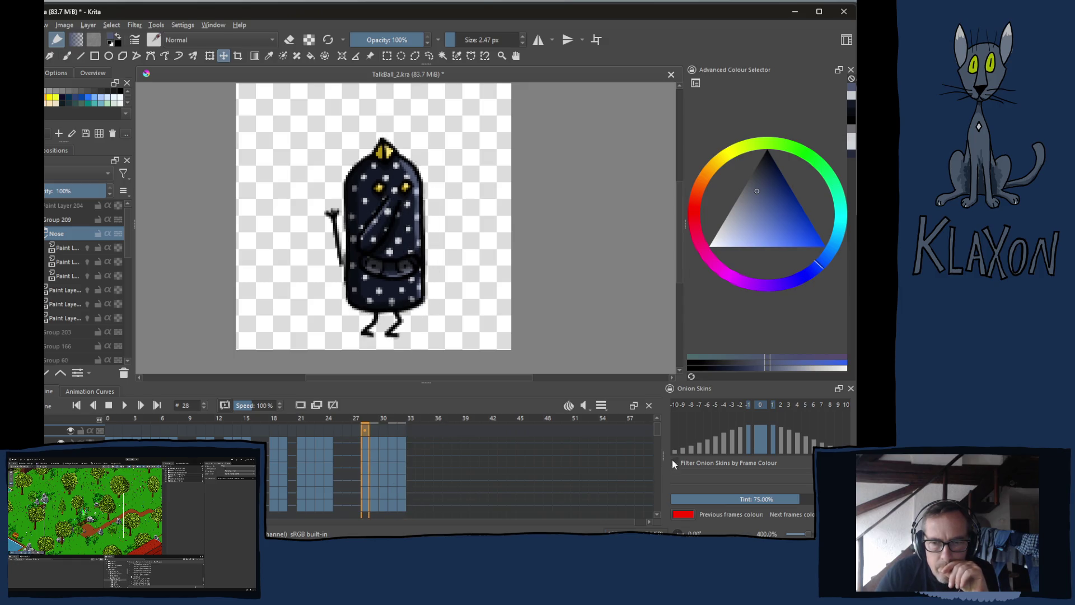
scroll(655, 429, "up", 1)
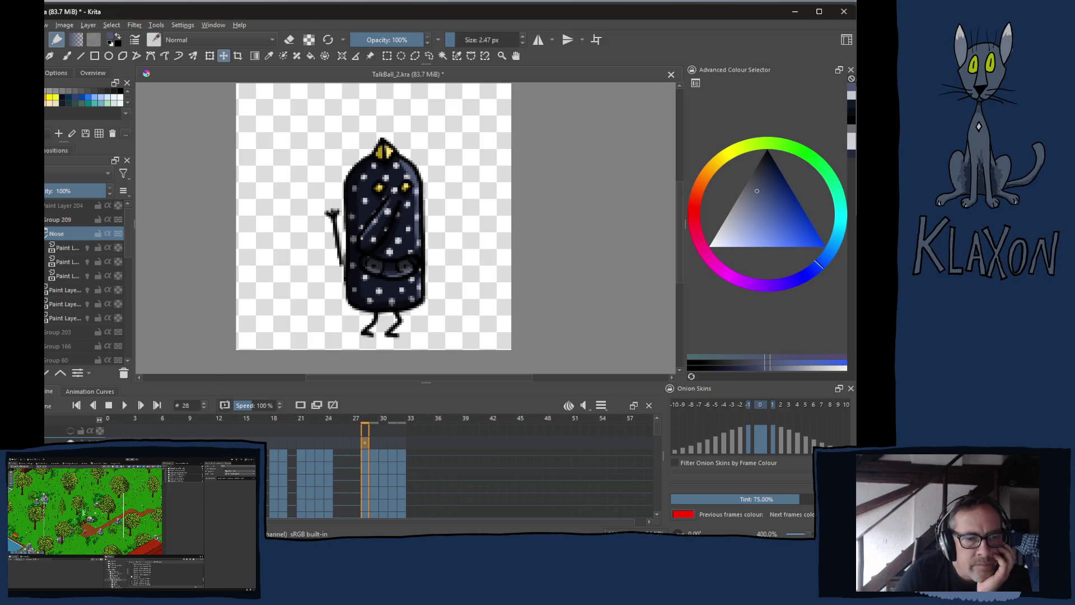
- Switch from Krita to the Chrome window showing the YouTube playlist
key("alt+Tab")
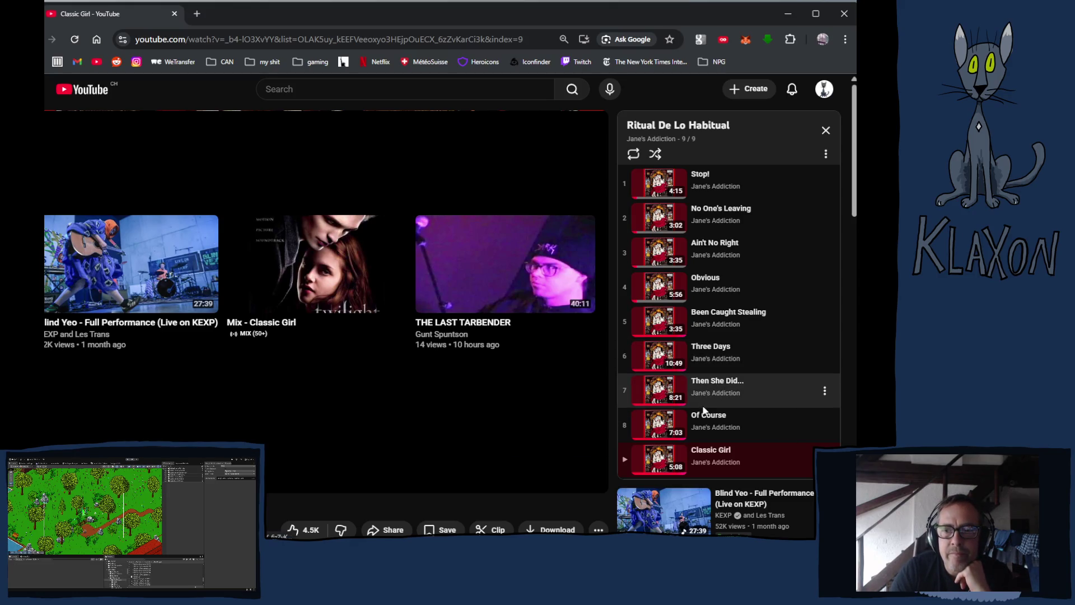
scroll(554, 420, "down", 3)
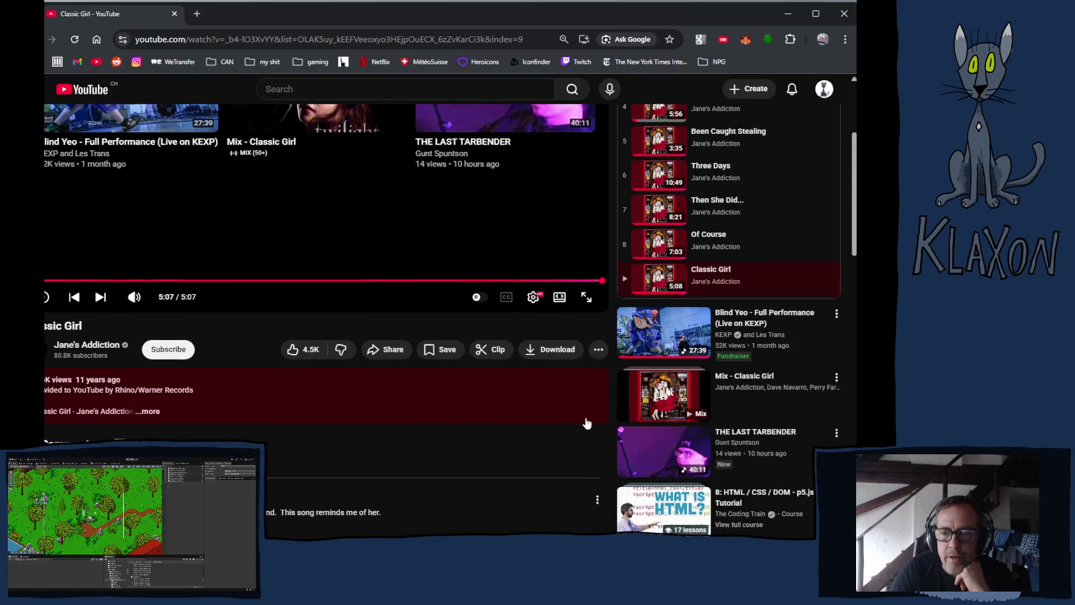
scroll(586, 423, "down", 4)
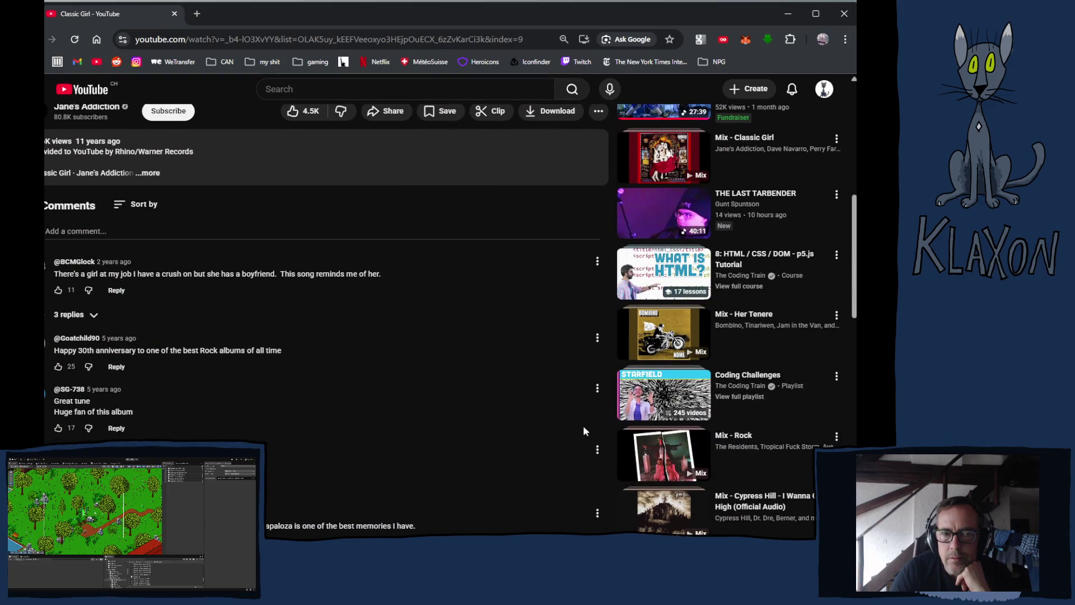
scroll(583, 431, "up", 7)
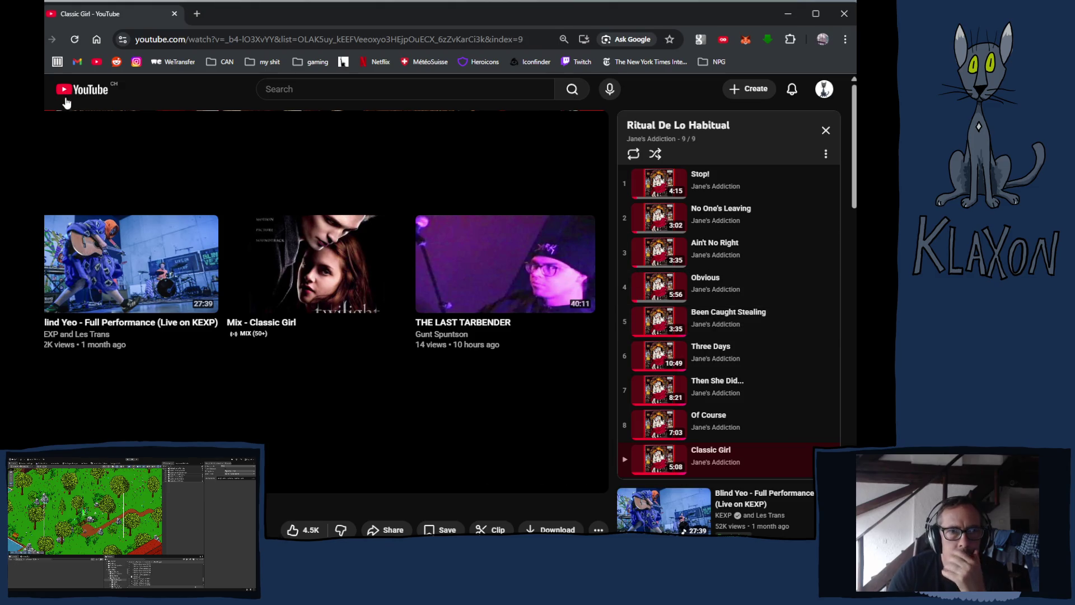
left_click(86, 98)
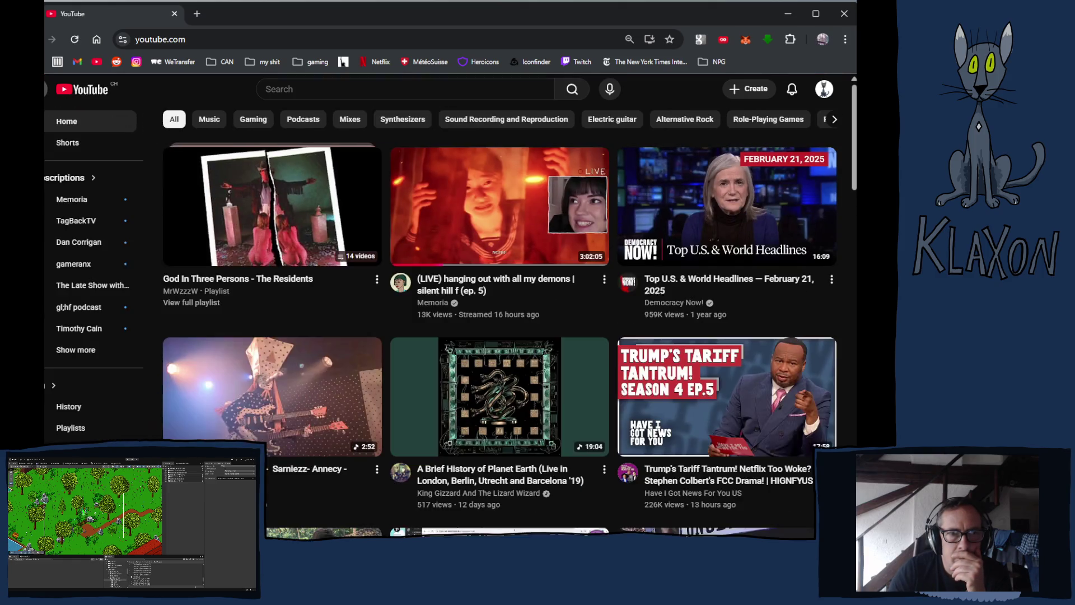
left_click(71, 428)
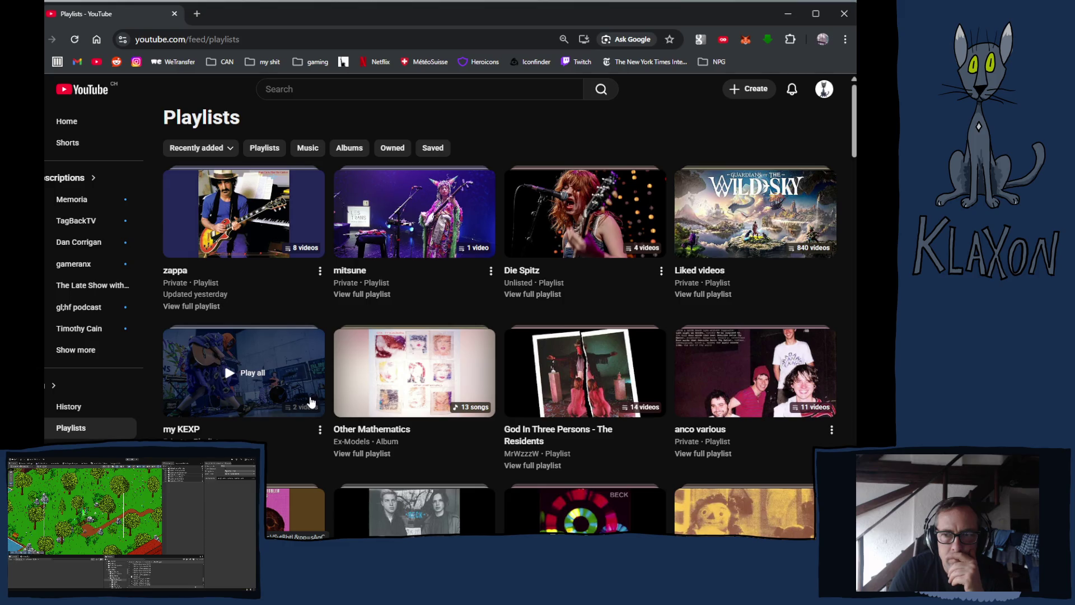
scroll(566, 341, "down", 5)
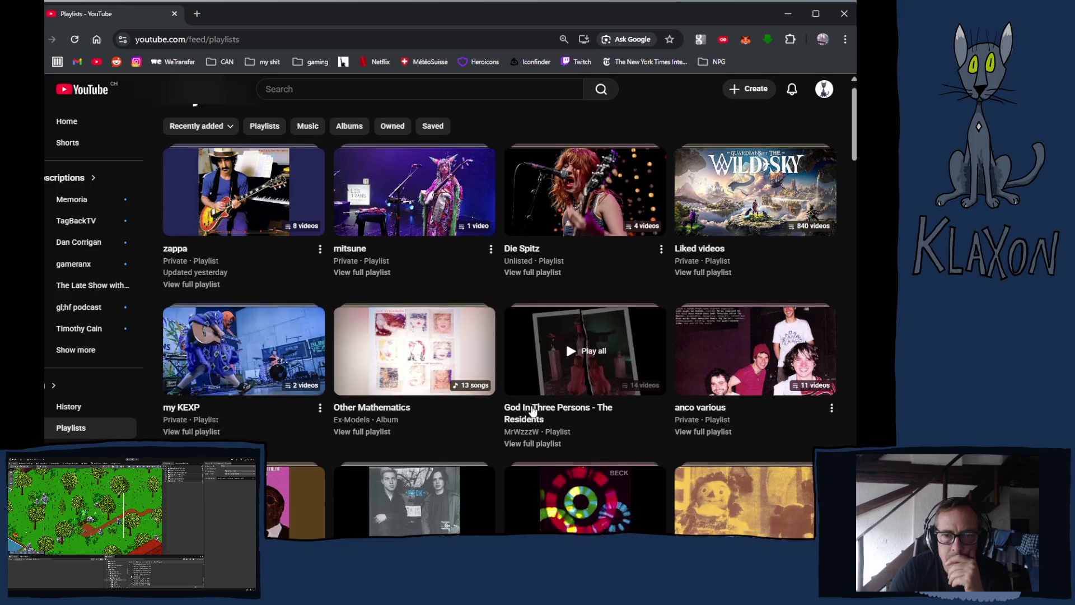
scroll(524, 414, "down", 5)
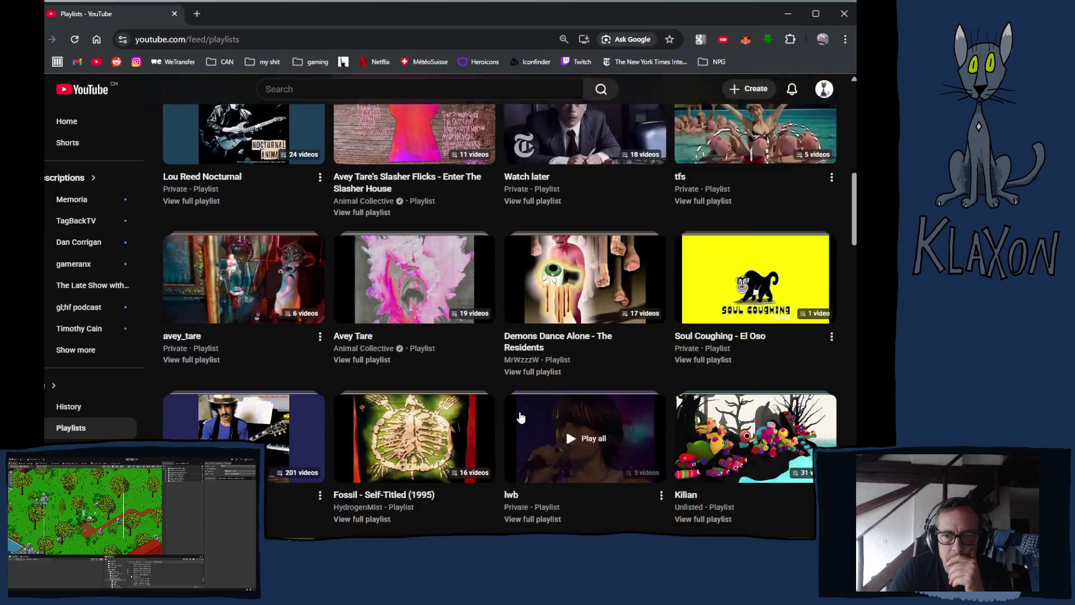
scroll(520, 417, "down", 3)
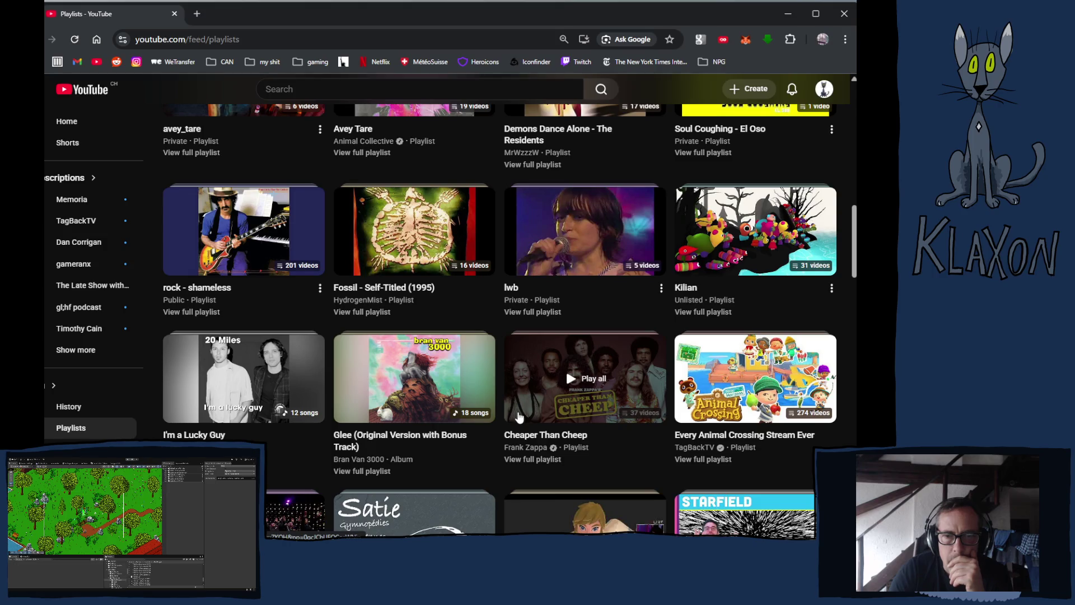
scroll(518, 418, "down", 5)
scroll(517, 419, "down", 4)
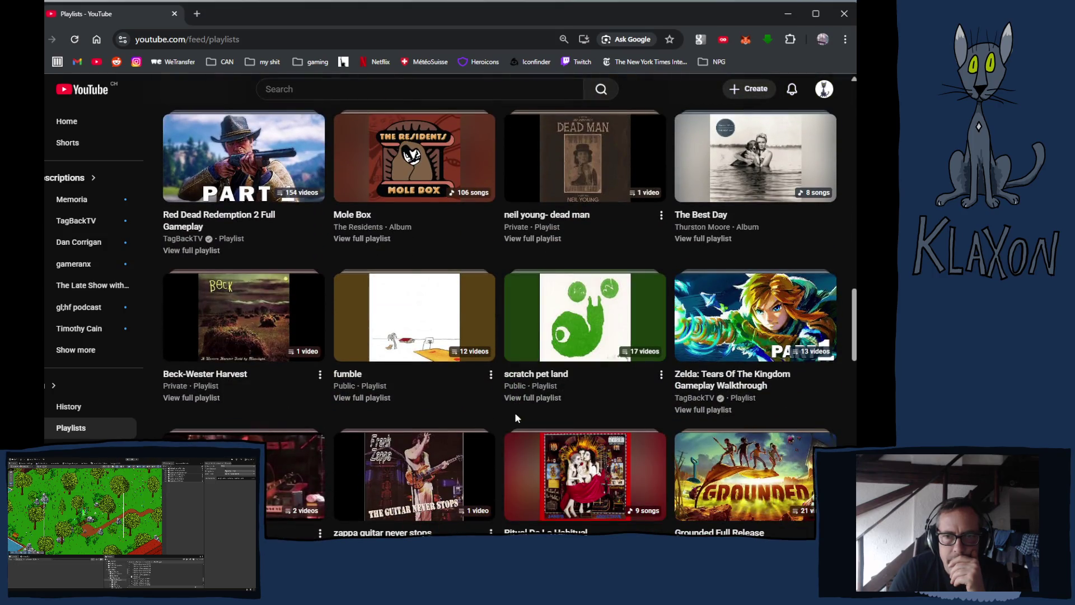
scroll(515, 420, "down", 4)
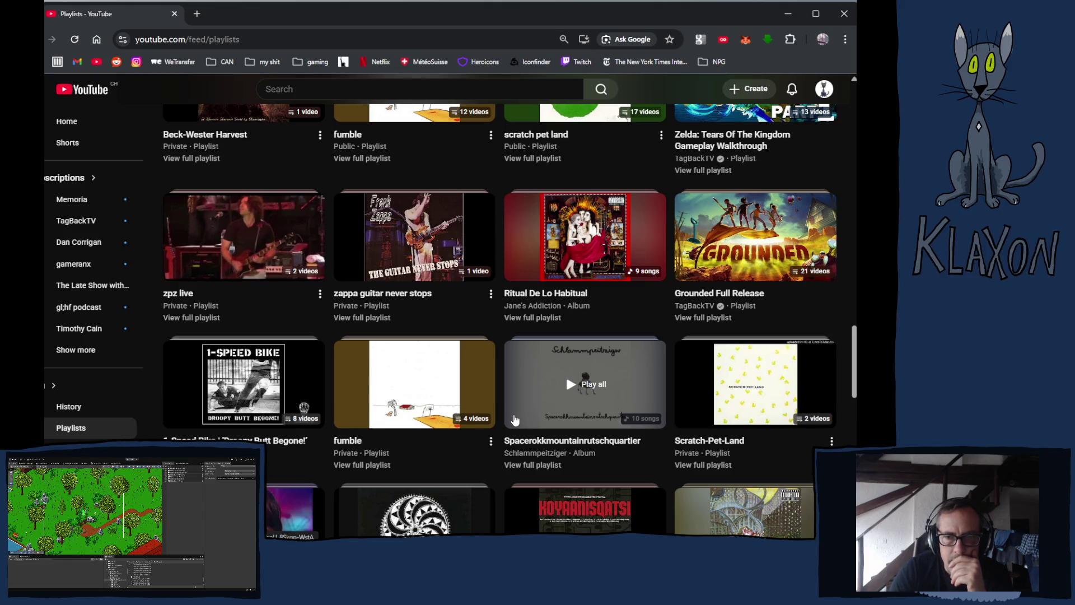
scroll(513, 421, "down", 4)
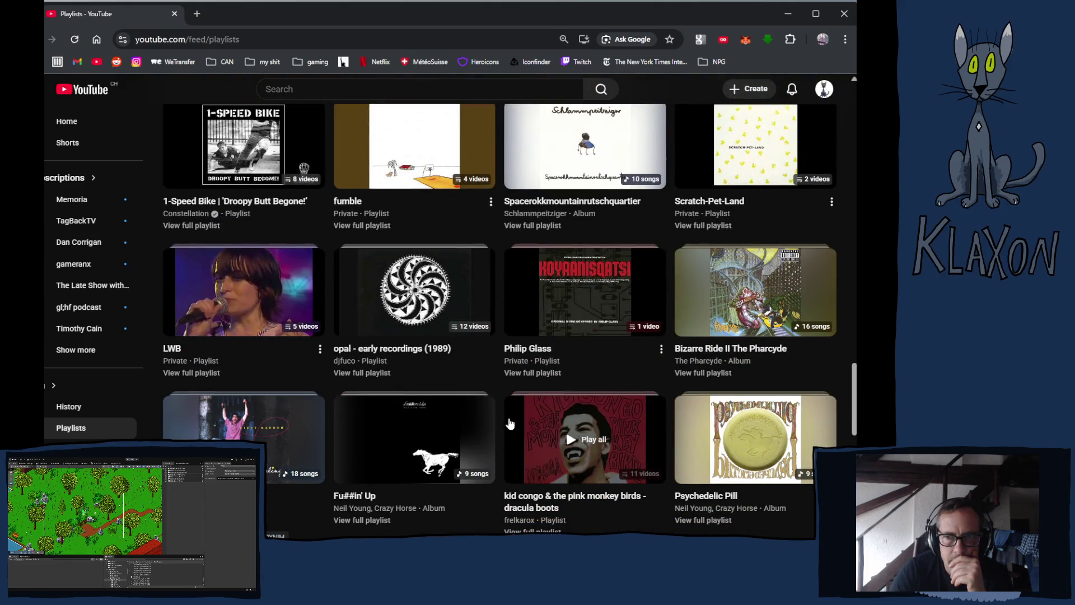
scroll(510, 424, "down", 8)
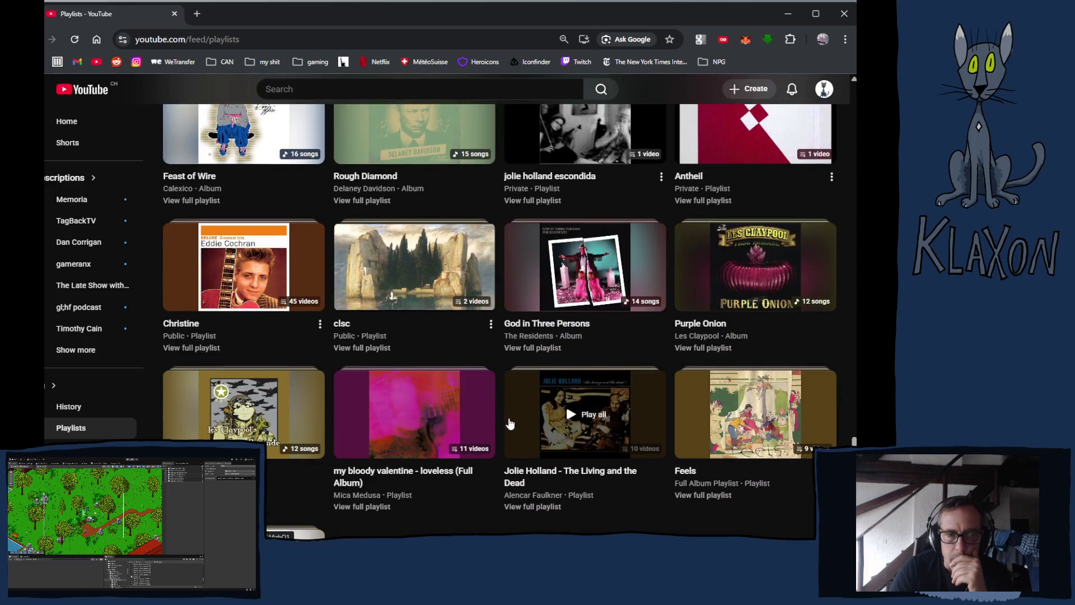
scroll(510, 424, "down", 1)
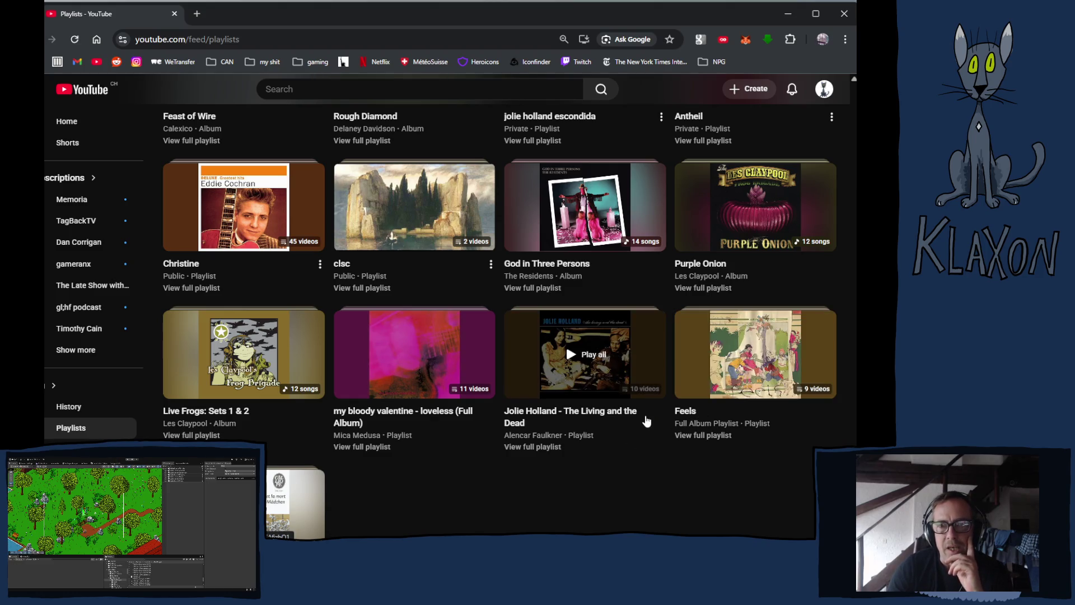
scroll(505, 423, "down", 2)
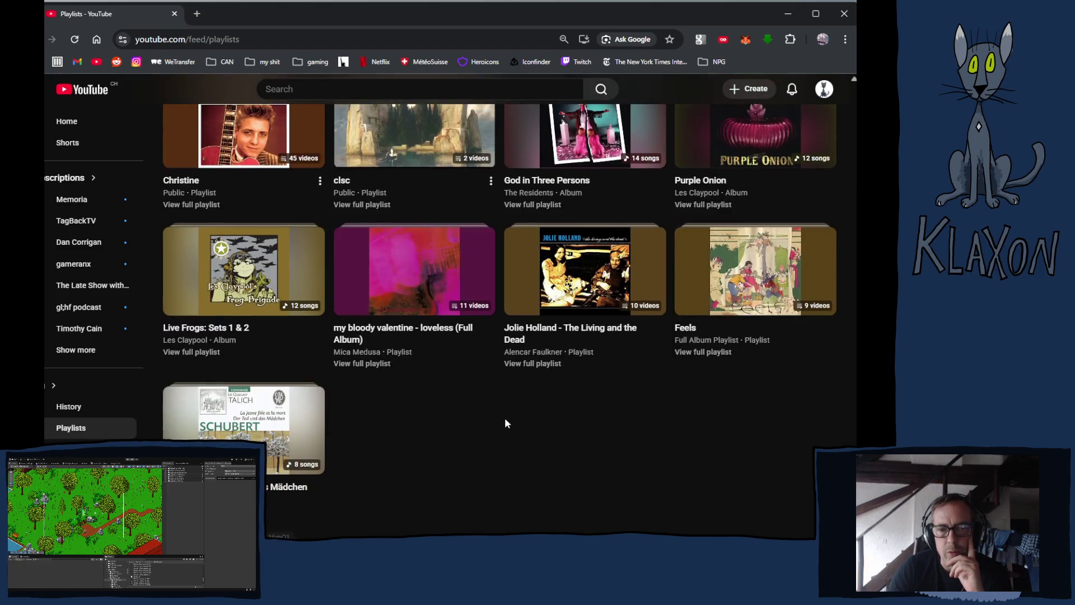
scroll(505, 423, "up", 4)
scroll(493, 430, "up", 3)
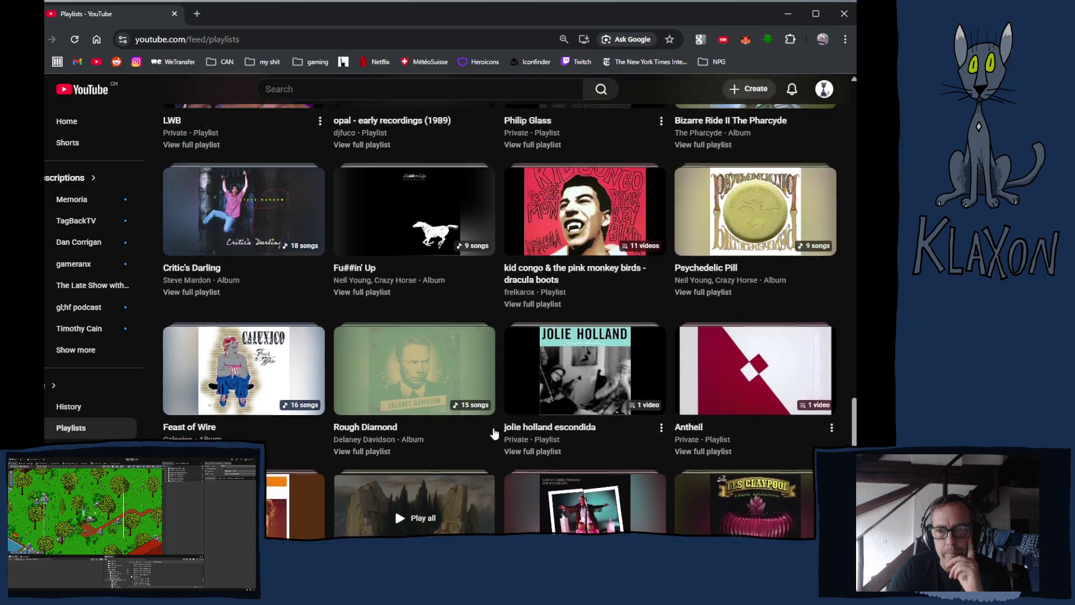
scroll(493, 431, "up", 5)
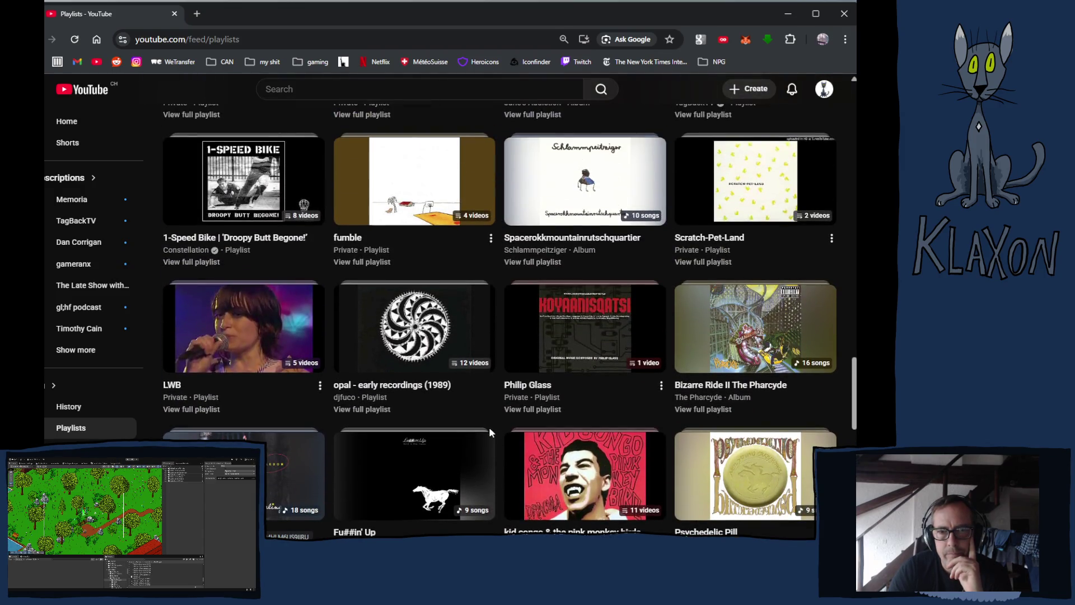
scroll(489, 432, "up", 3)
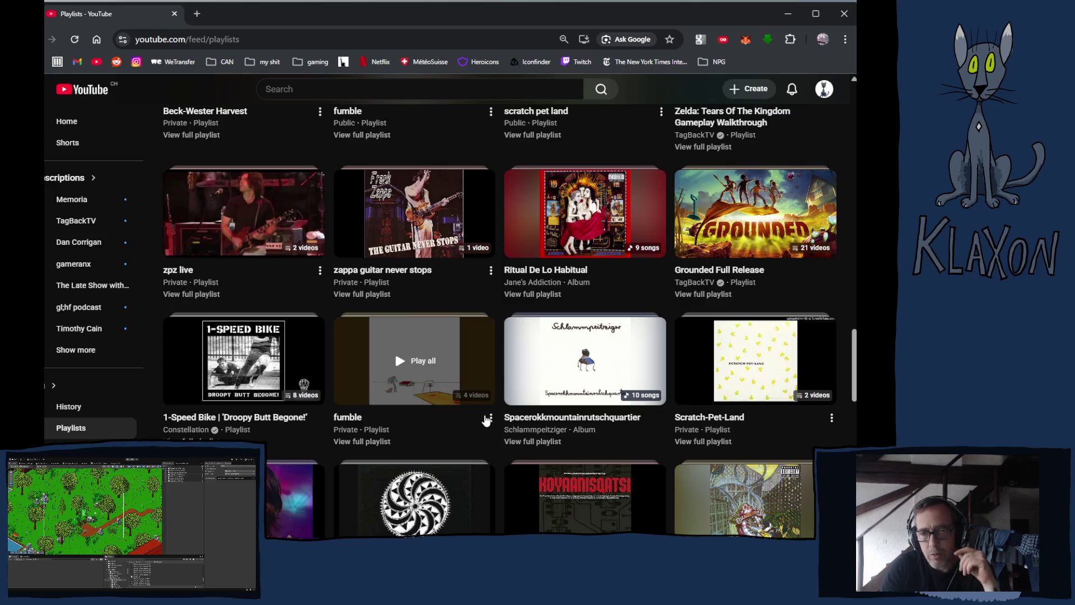
scroll(486, 420, "up", 2)
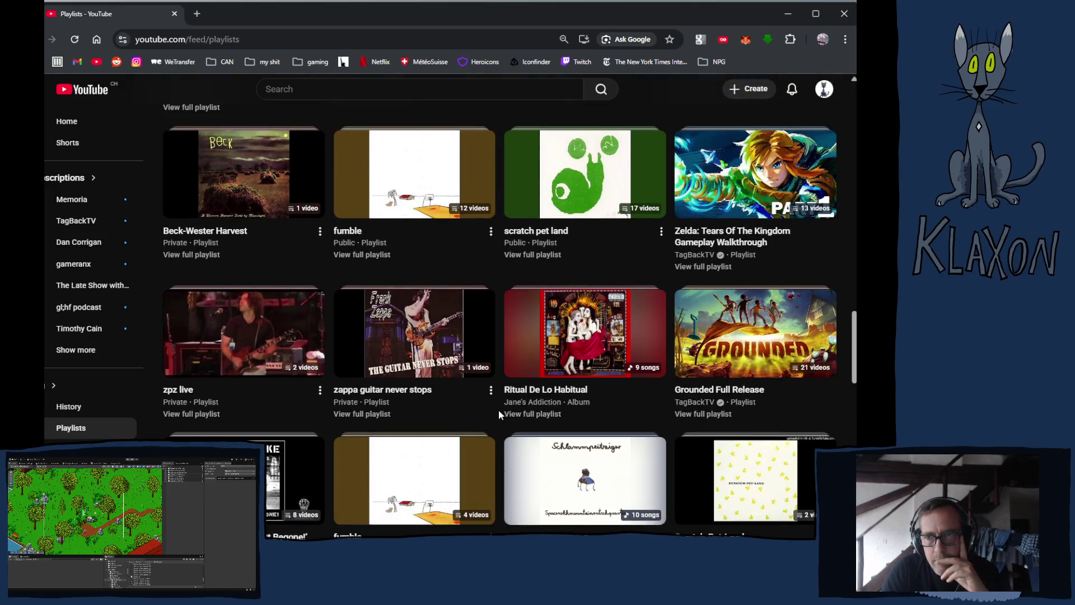
scroll(500, 415, "up", 4)
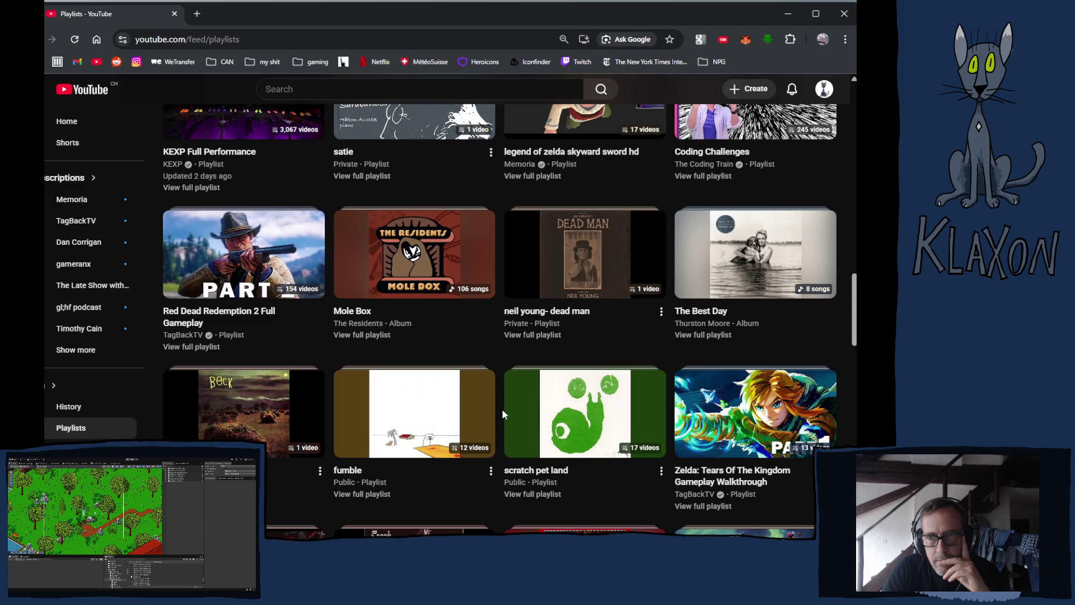
scroll(502, 413, "up", 1)
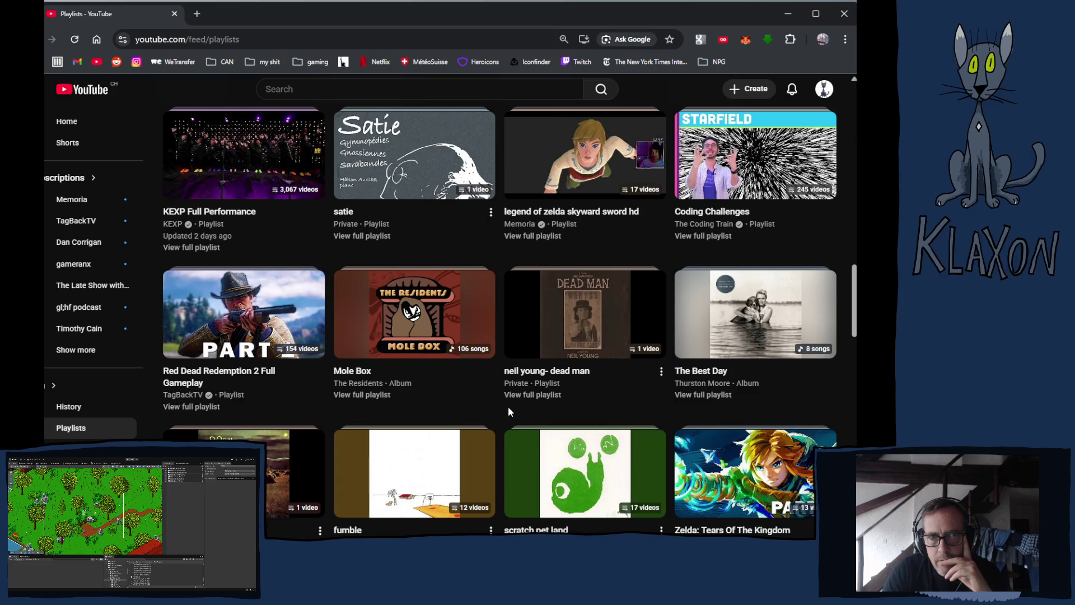
scroll(507, 413, "up", 6)
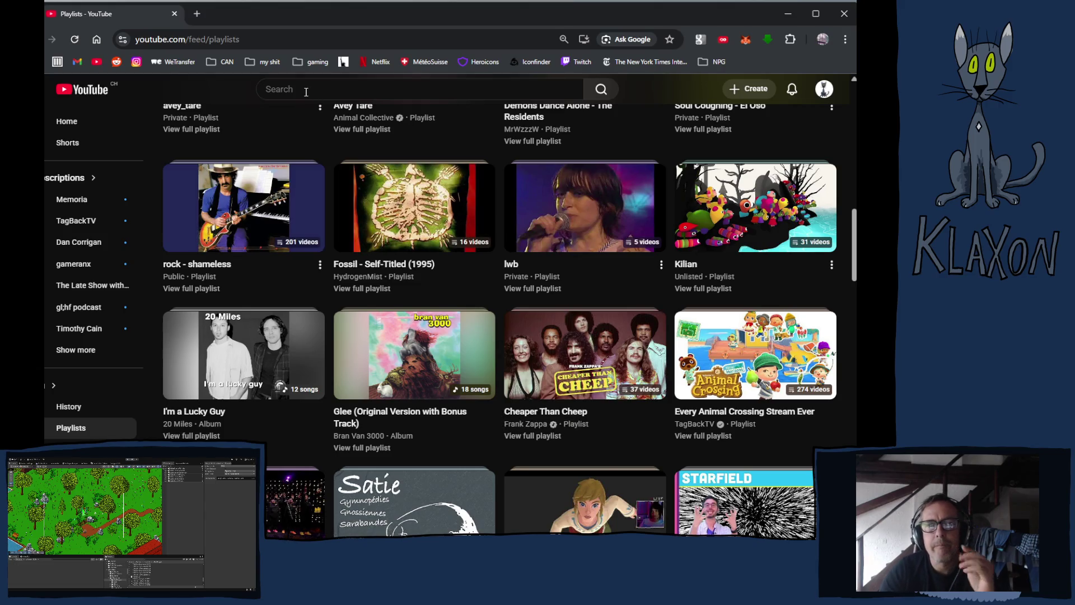
- Open the Soul Coughing - Topic channel from Subscriptions and play all of Ruby Vroom
left_click(70, 350)
scroll(93, 274, "down", 1)
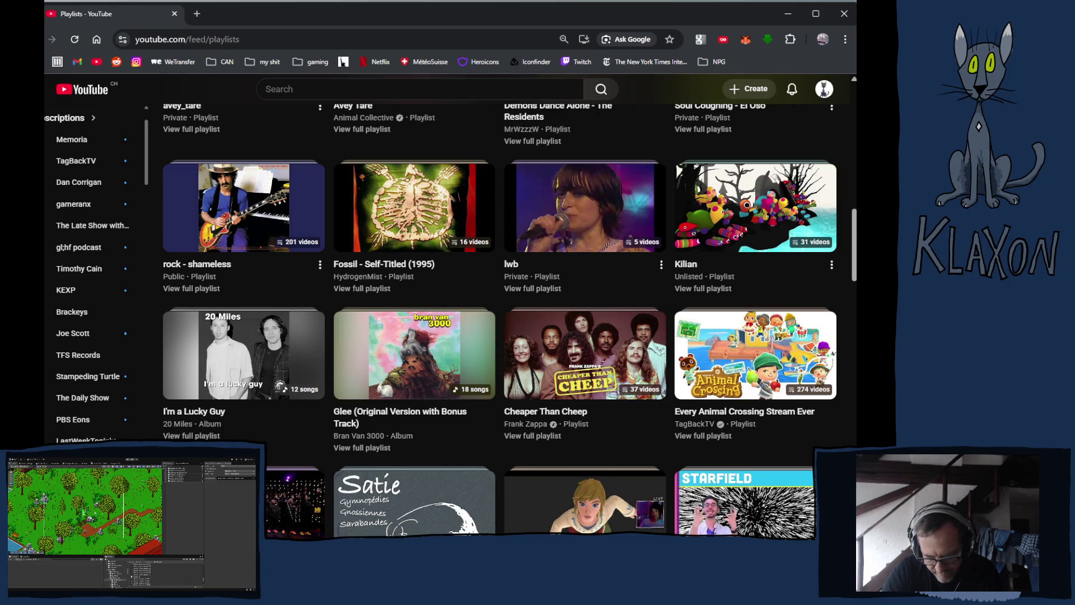
scroll(99, 350, "down", 5)
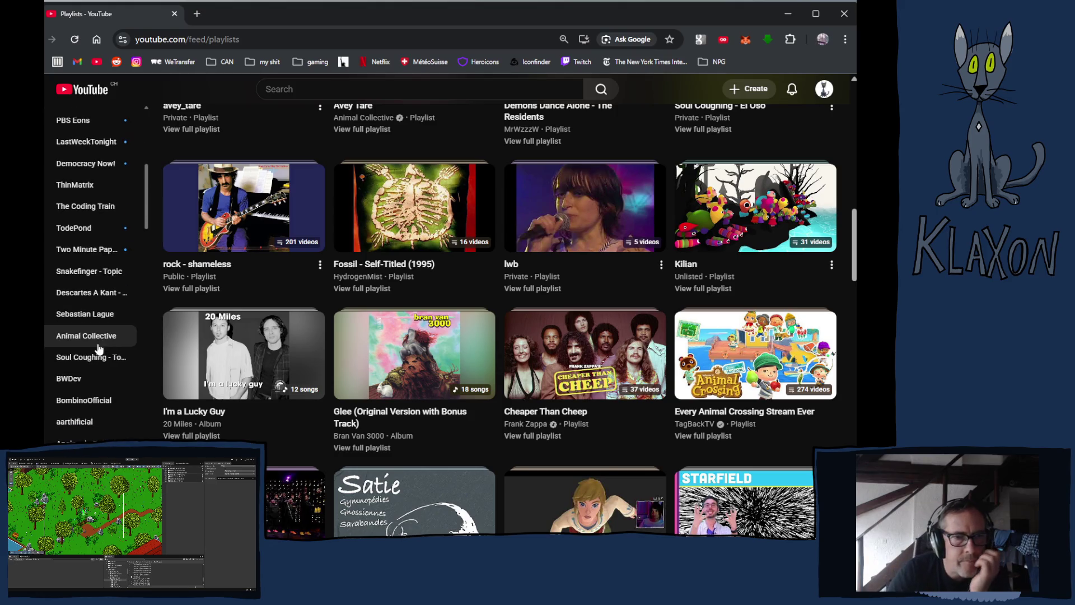
left_click(95, 356)
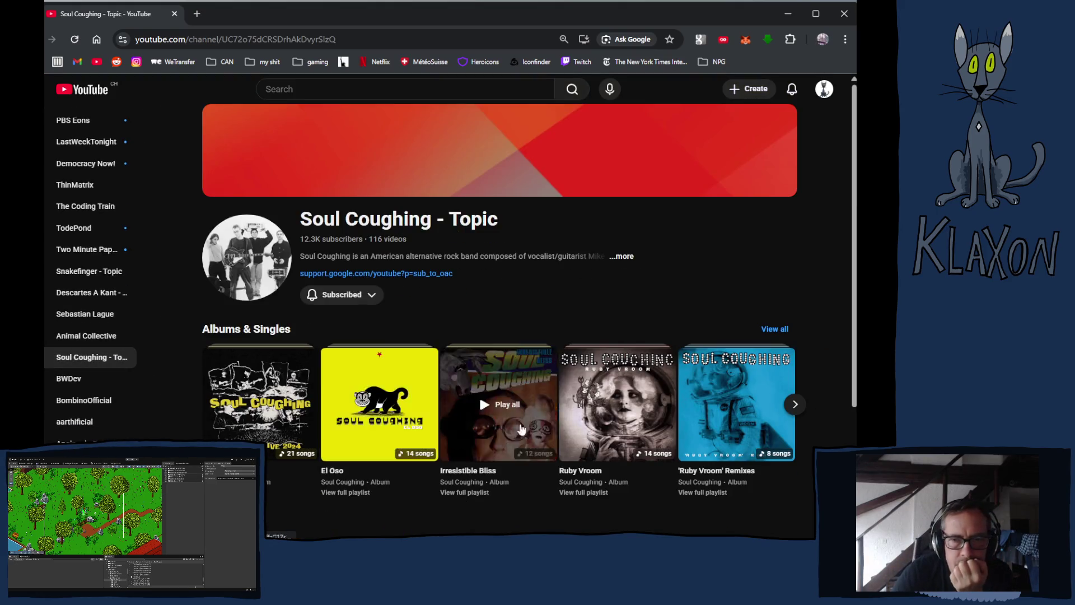
left_click(620, 413)
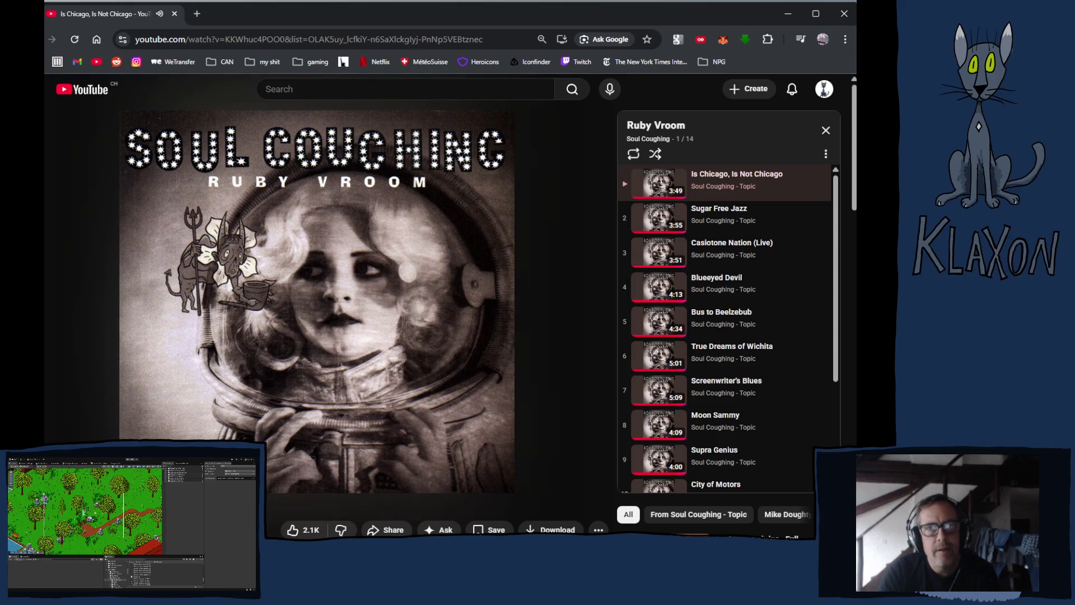
- Return to Krita and step through the TalkBall_2 frames back to the first frame
key("alt+Tab")
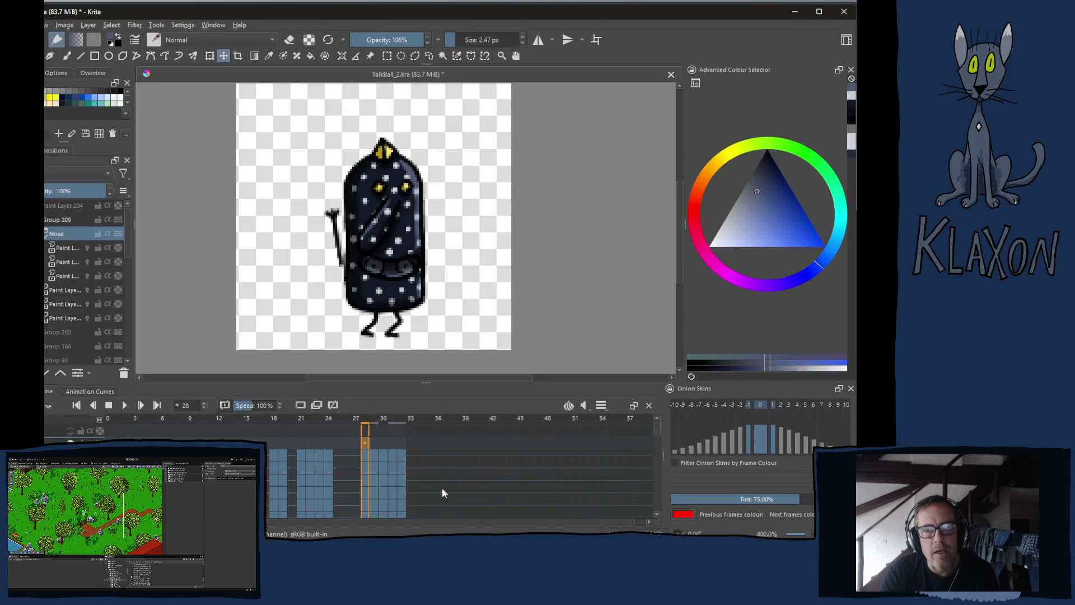
key("Right")
key("Right")
key("Right")
key("Left")
key("Left")
key("Left")
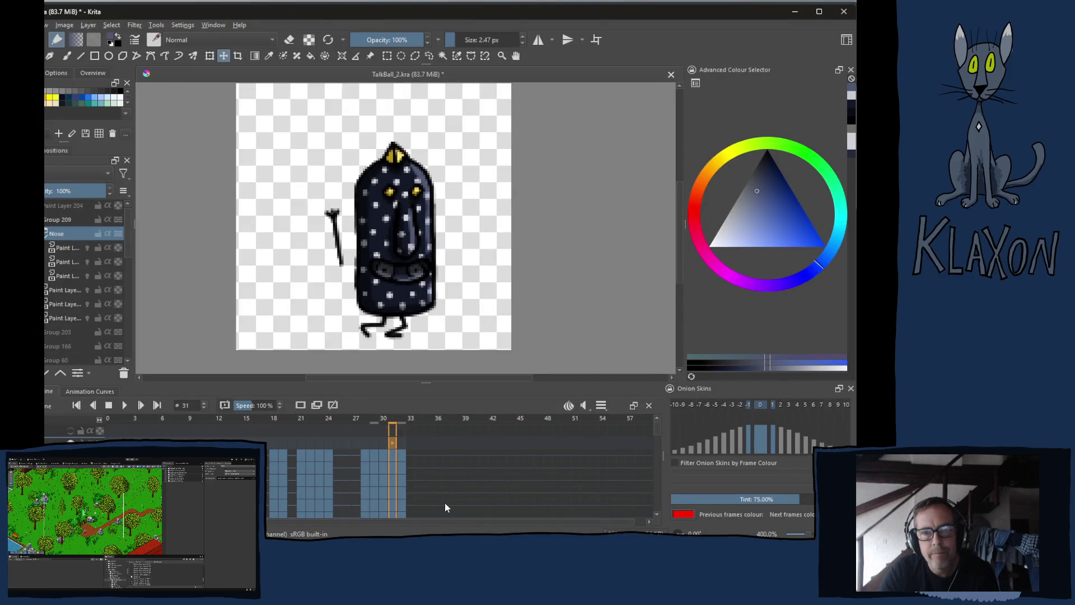
key("Left")
key("Left")
key("Left")
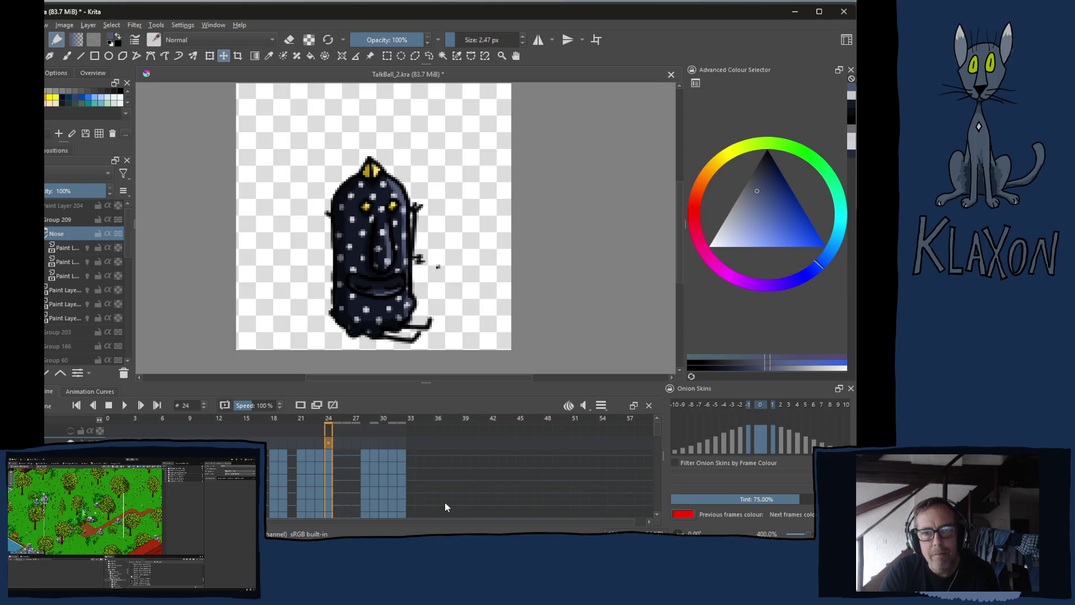
key("Left")
key("Left")
key("Left")
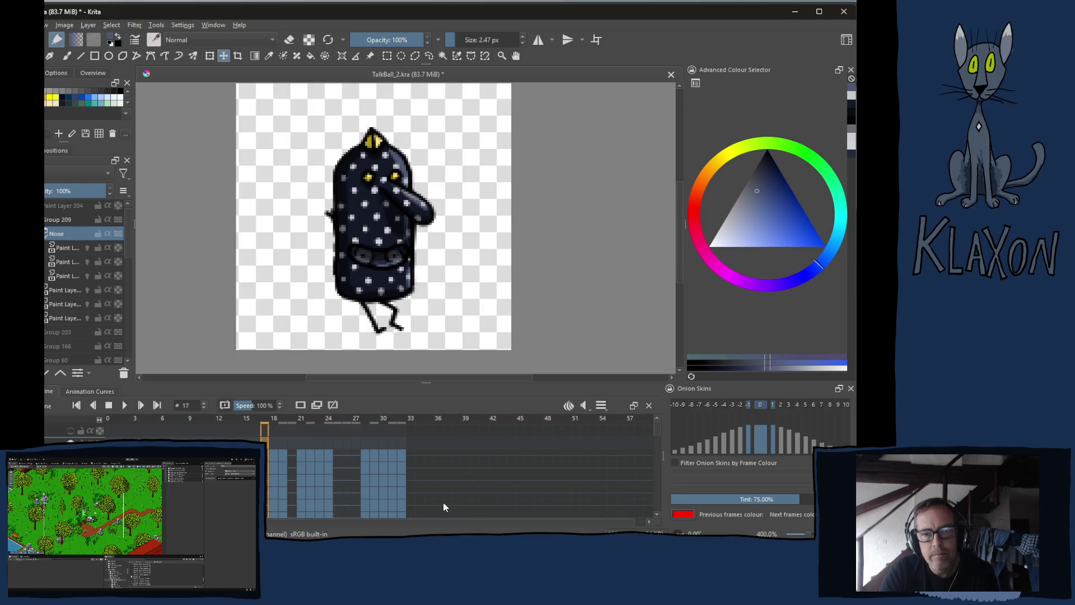
key("Left")
key("Left")
key("Left")
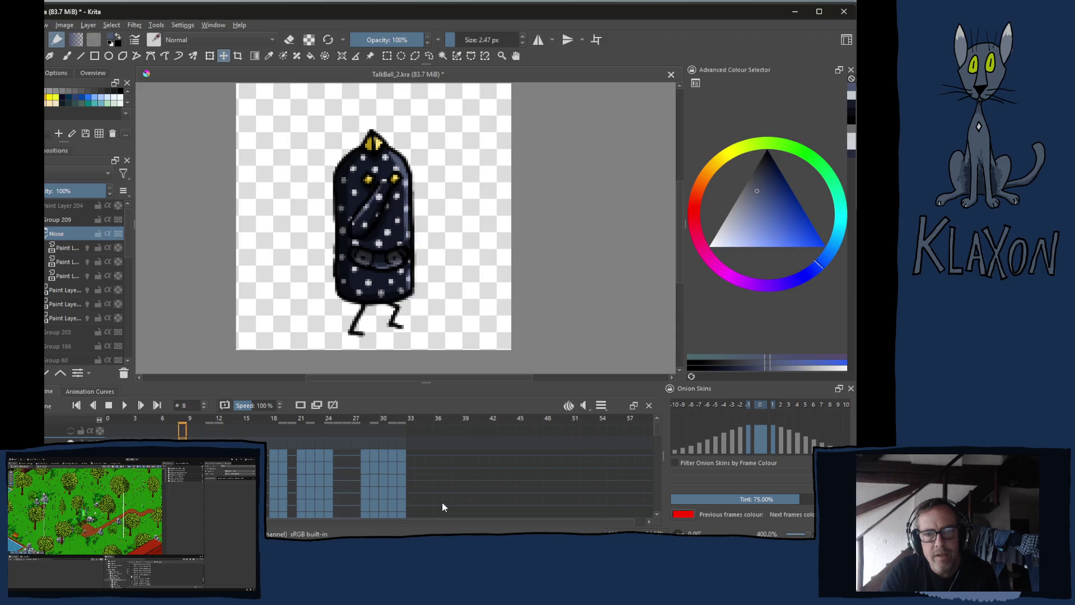
key("Right")
key("Right")
key("Right")
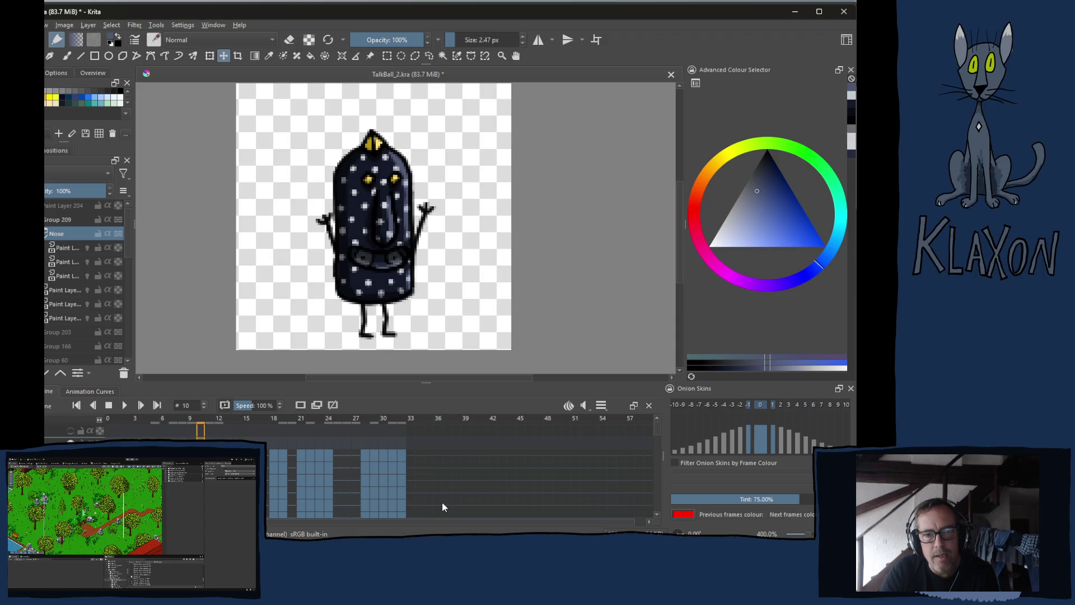
key("Right")
key("Right")
key("Right")
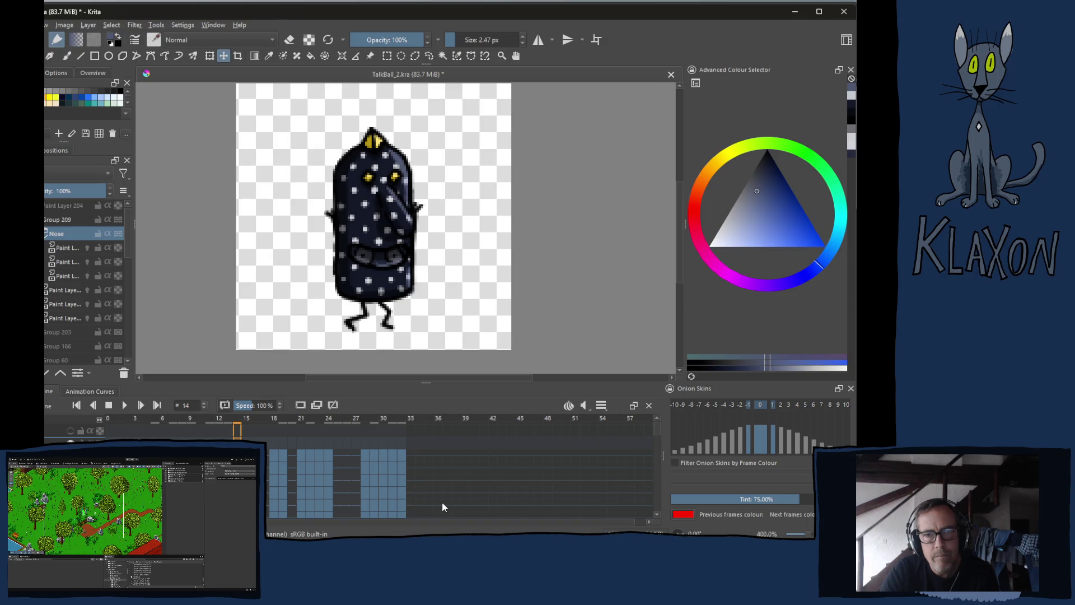
key("Right")
key("Left")
key("Left")
key("Left")
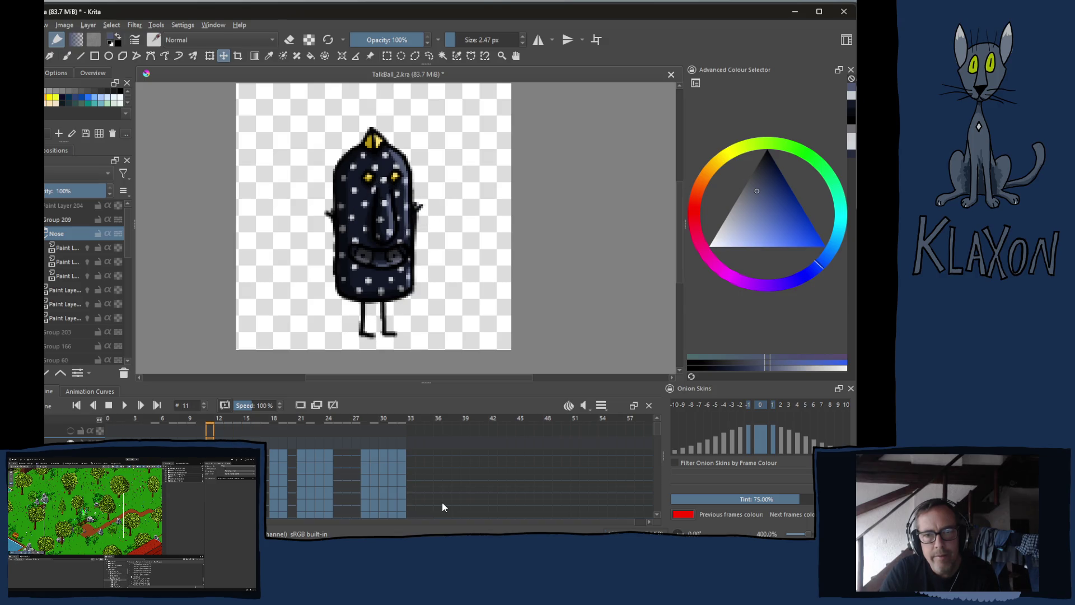
key("Left")
key("Left")
key("Left")
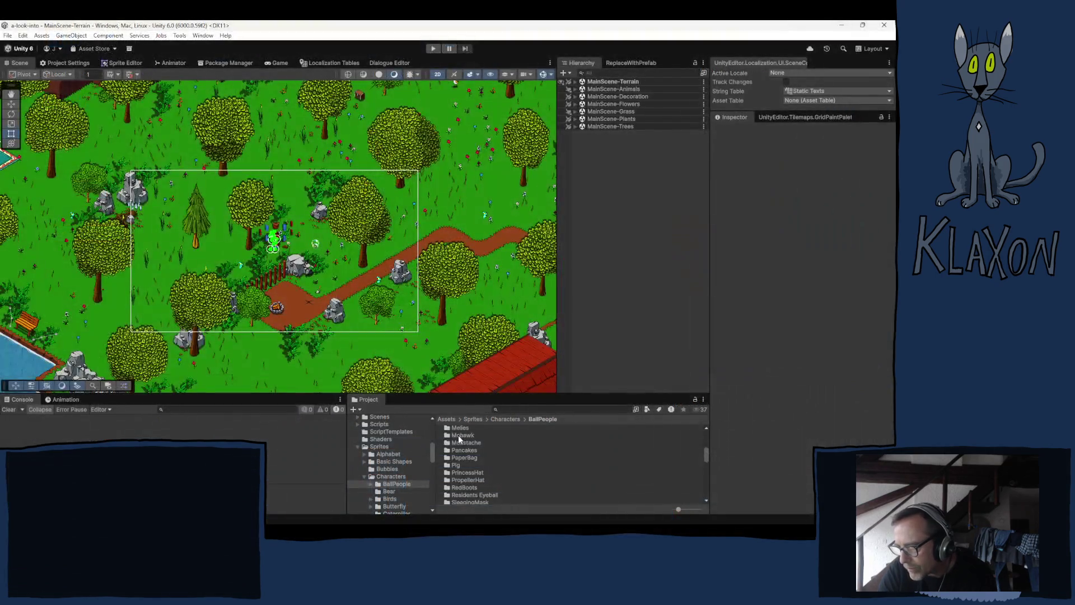
- Open the Mohawk sprite folder in Unity's Project panel and browse its frames
left_click(451, 437)
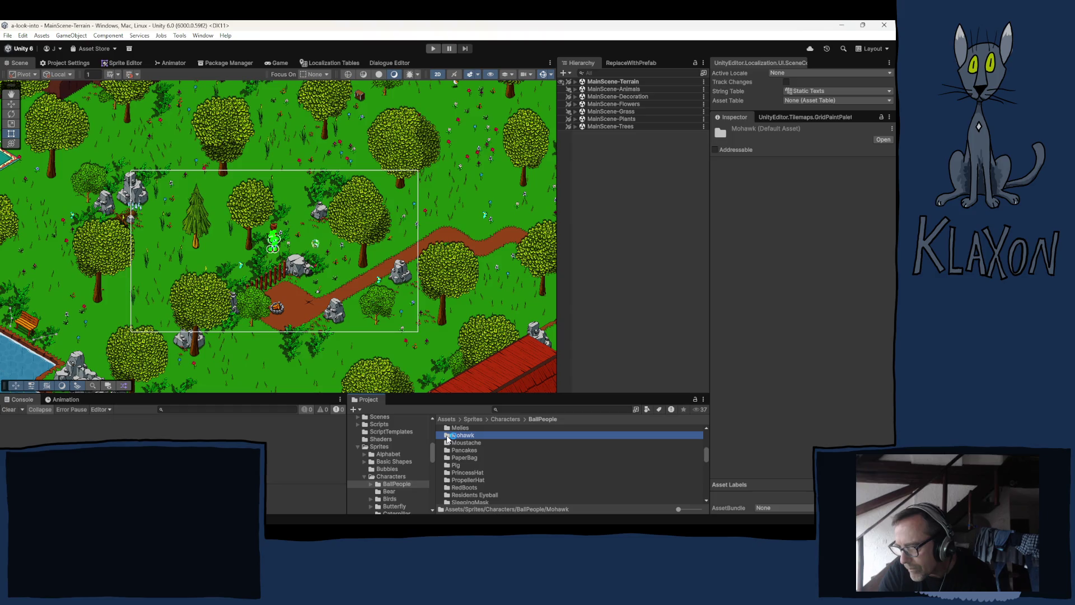
double_click(451, 436)
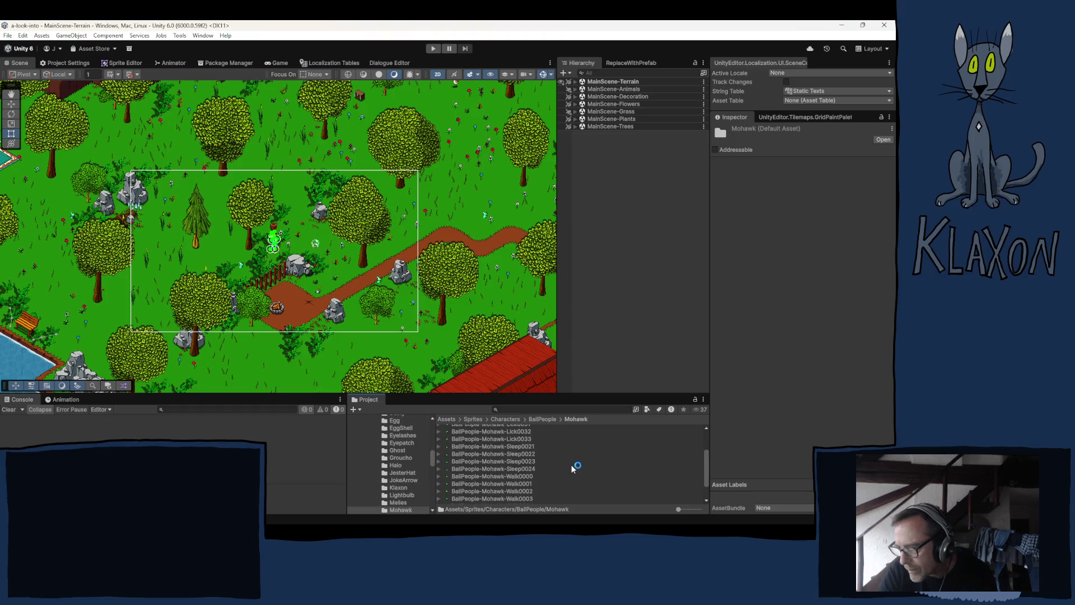
scroll(572, 466, "up", 3)
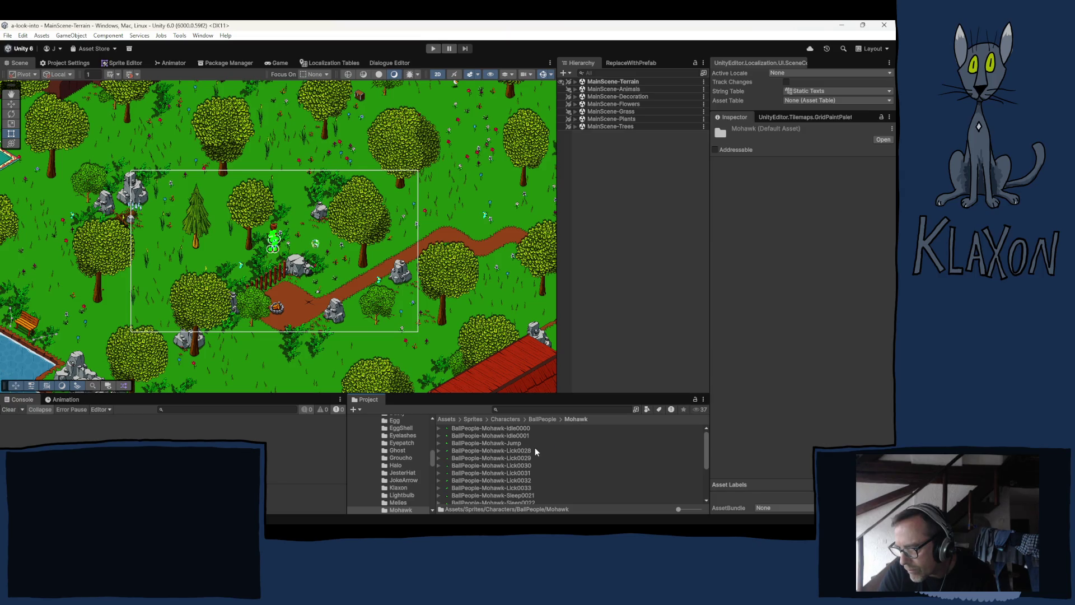
scroll(544, 448, "down", 2)
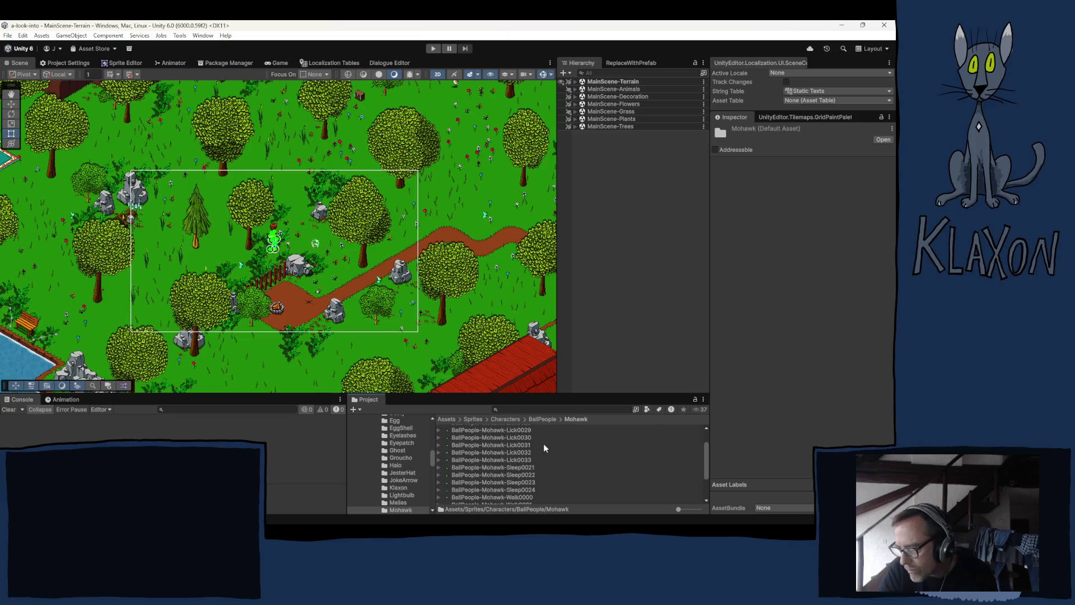
scroll(543, 444, "up", 1)
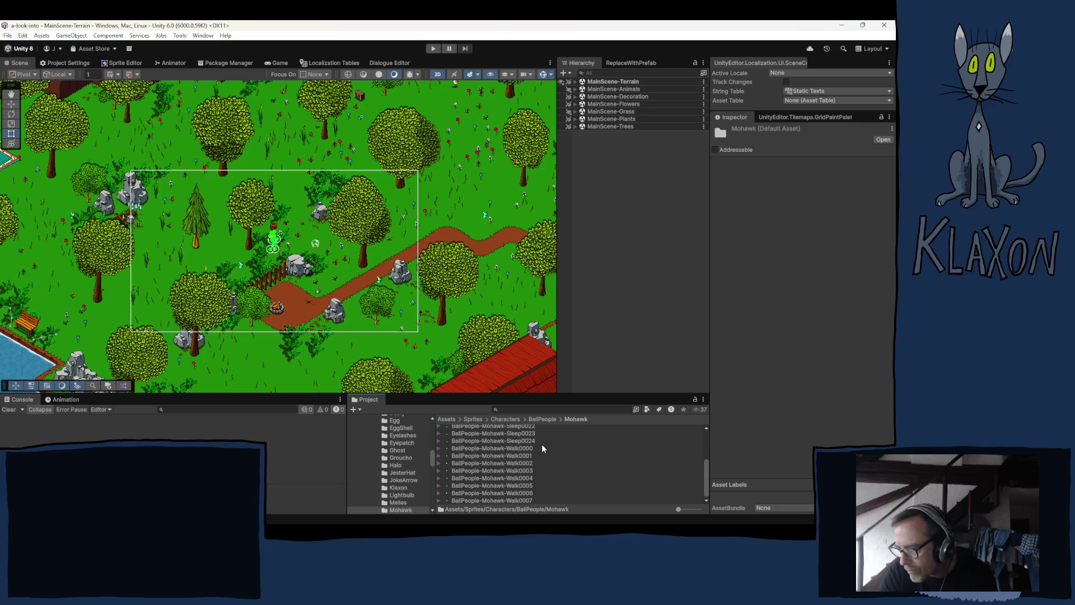
scroll(541, 448, "up", 1)
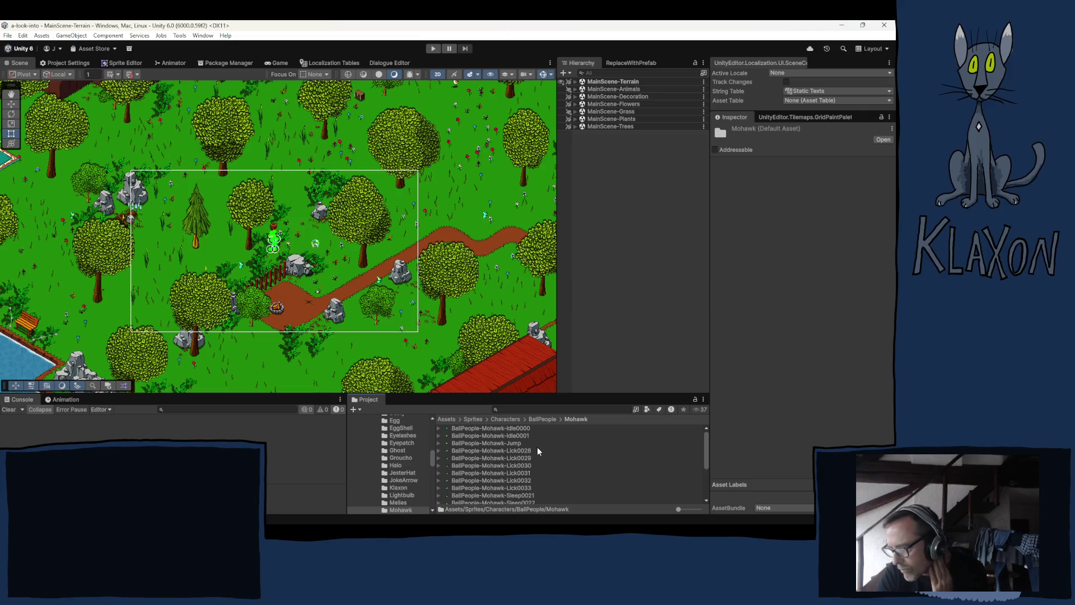
scroll(537, 447, "down", 1)
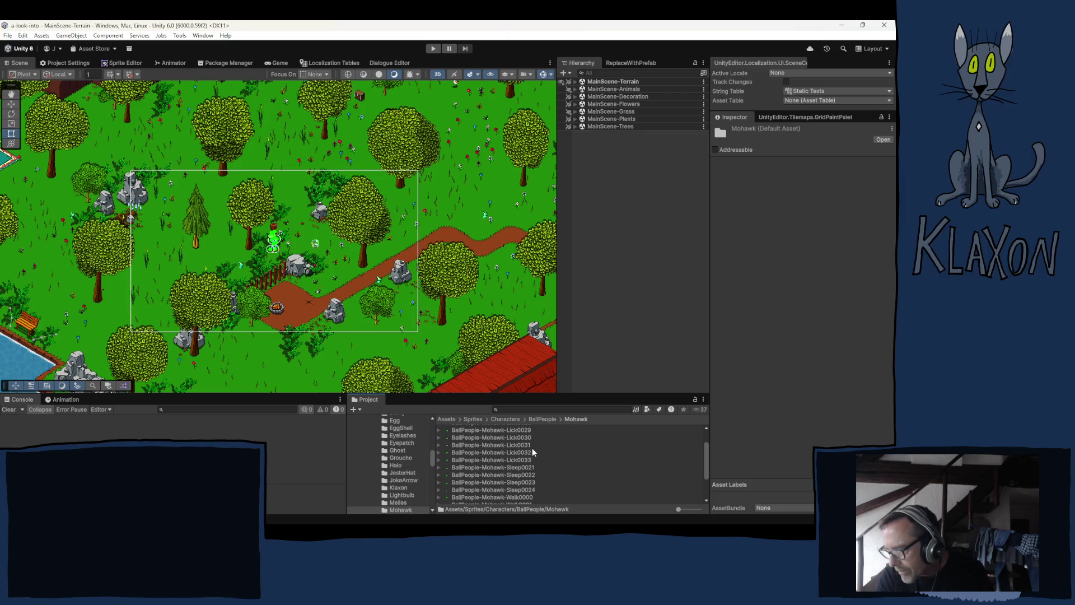
scroll(532, 452, "down", 1)
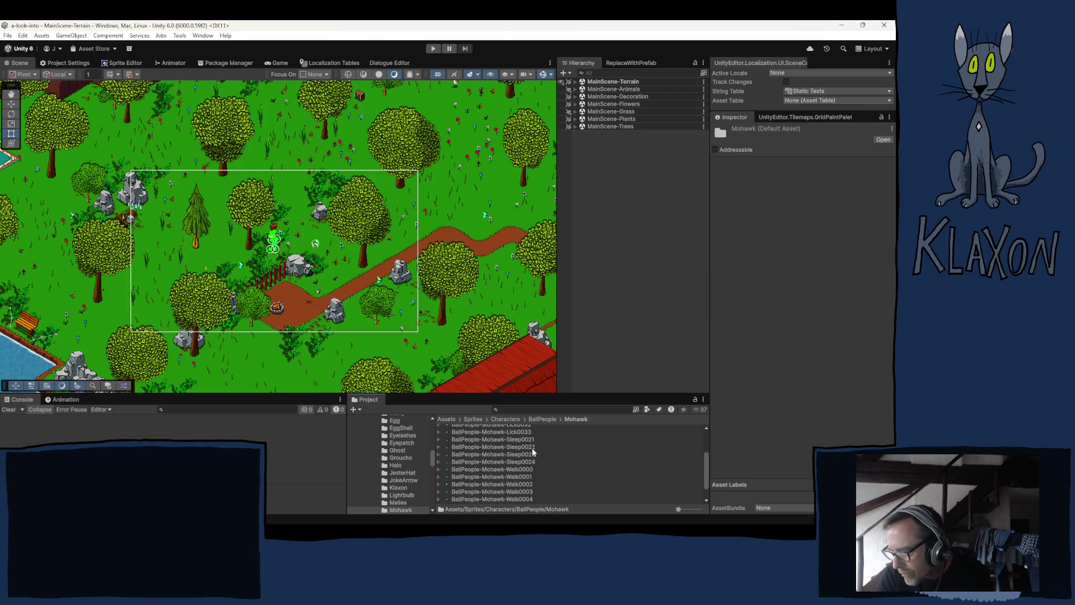
scroll(532, 449, "down", 1)
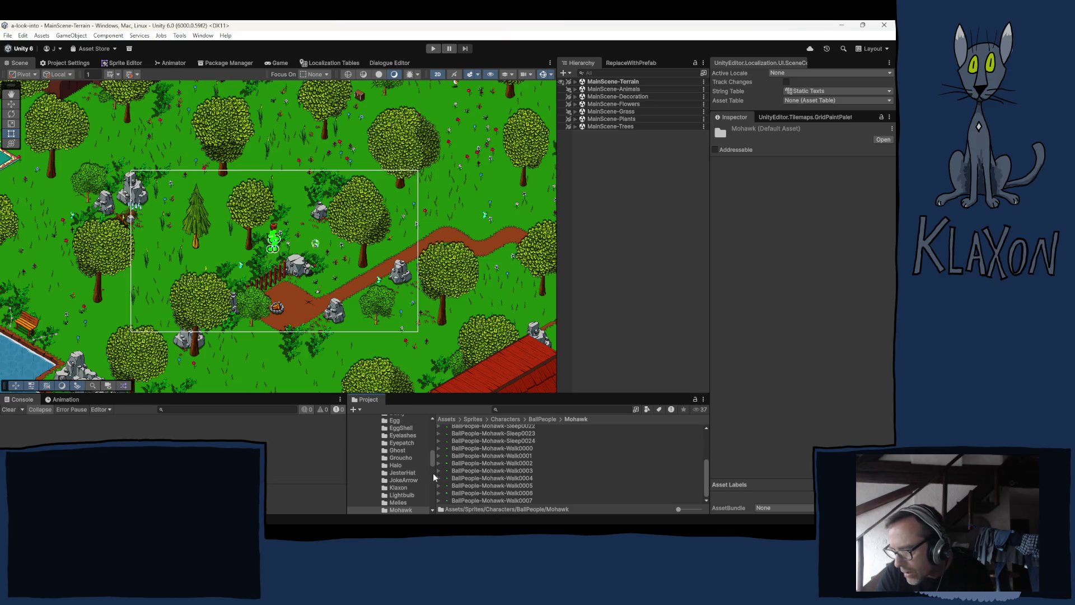
- Show the JesterHat folder and scroll through its sprite frames
left_click(401, 473)
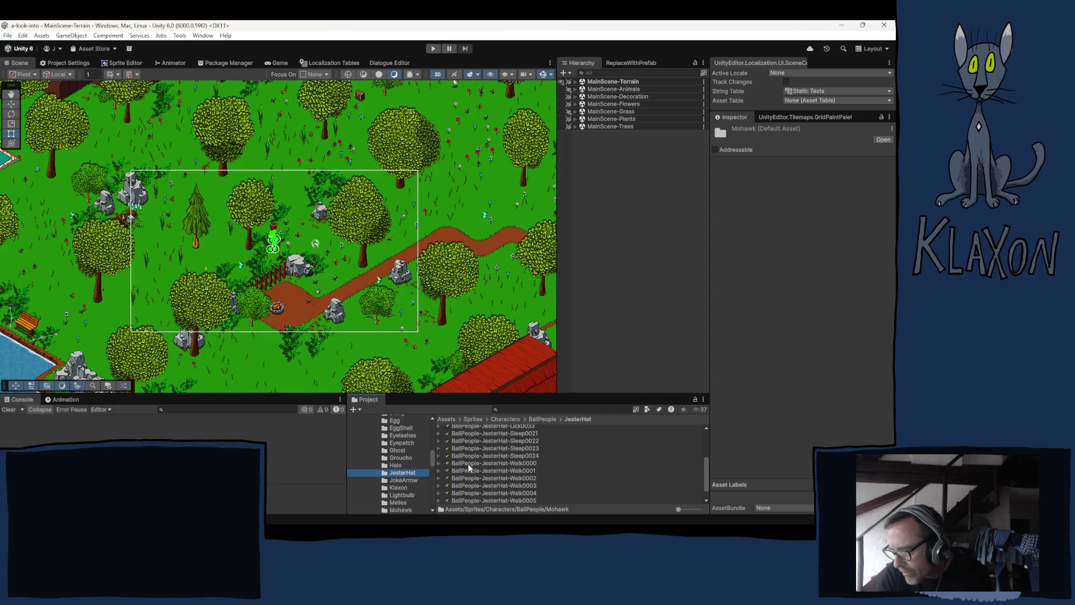
scroll(563, 473, "up", 3)
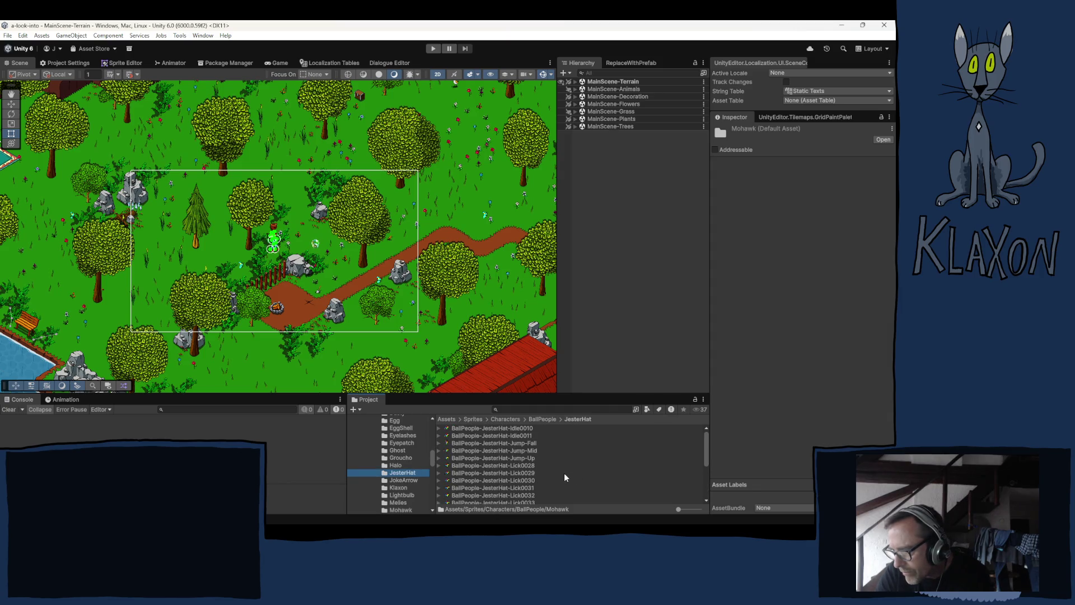
scroll(562, 478, "down", 8)
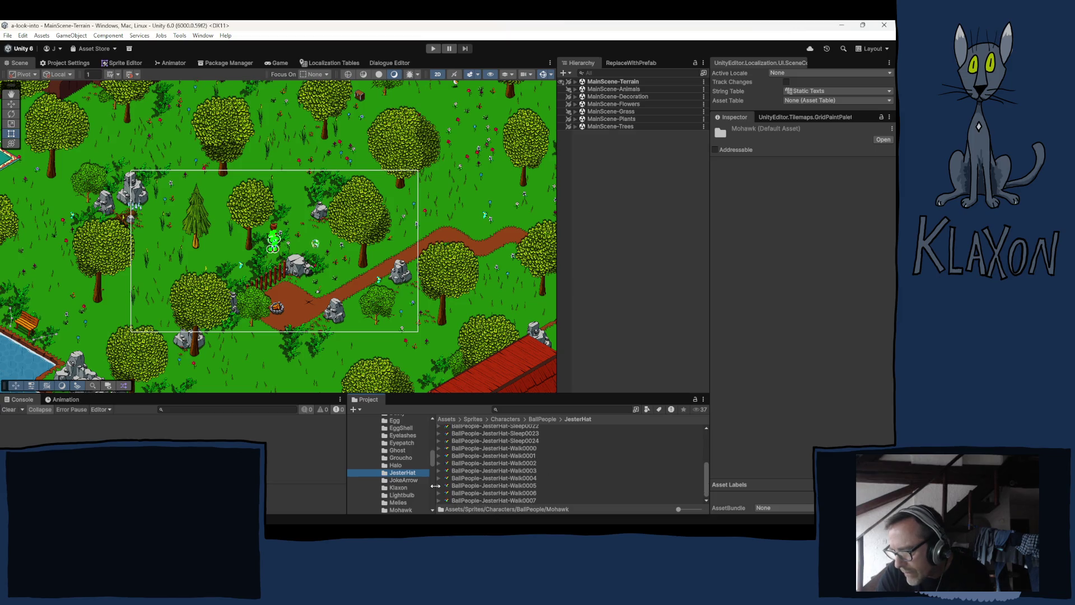
scroll(410, 500, "down", 2)
scroll(410, 500, "down", 2)
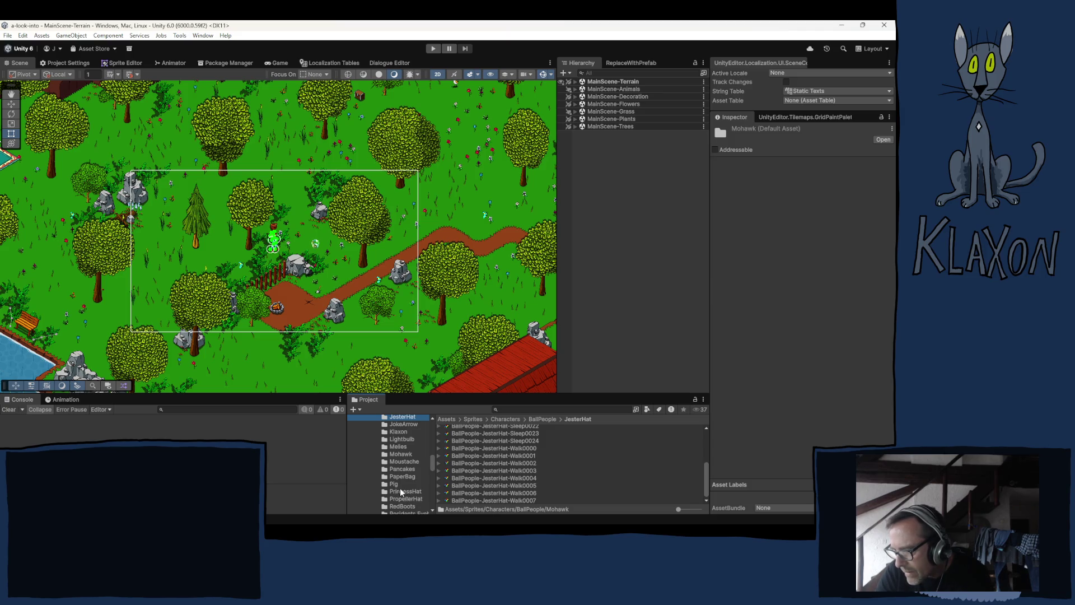
- Show the Melies folder and review its idle, jump, lick, sleep and walk frames
left_click(397, 446)
scroll(566, 470, "up", 3)
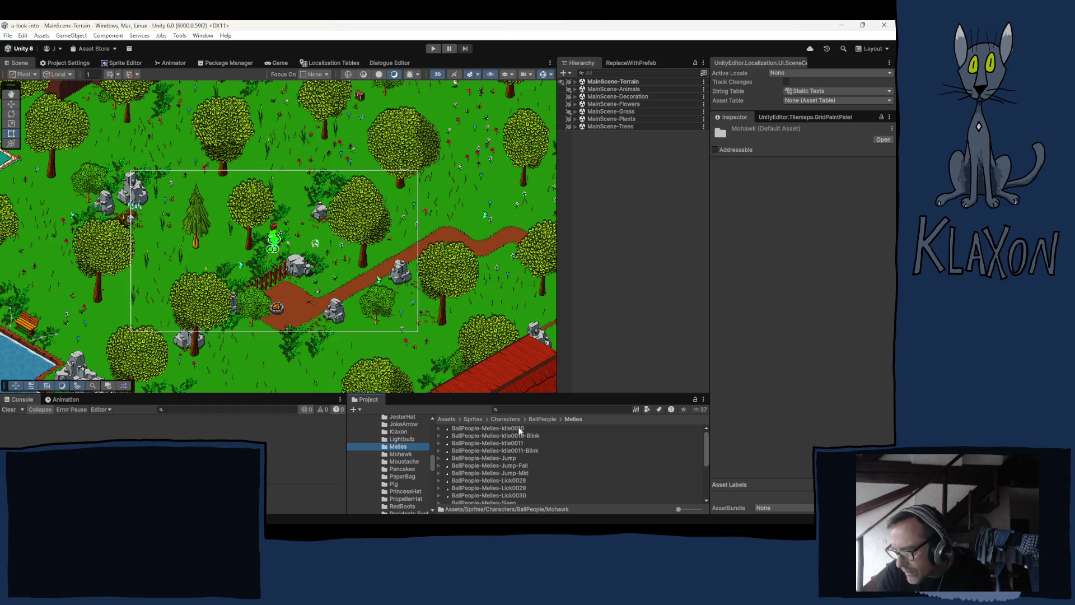
scroll(543, 482, "down", 6)
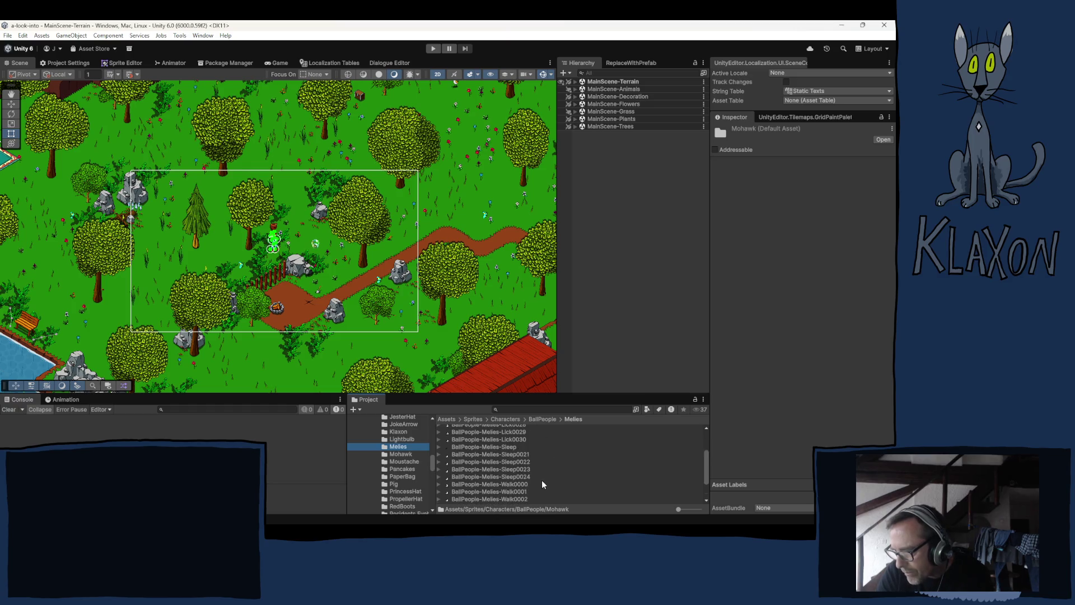
scroll(542, 483, "up", 6)
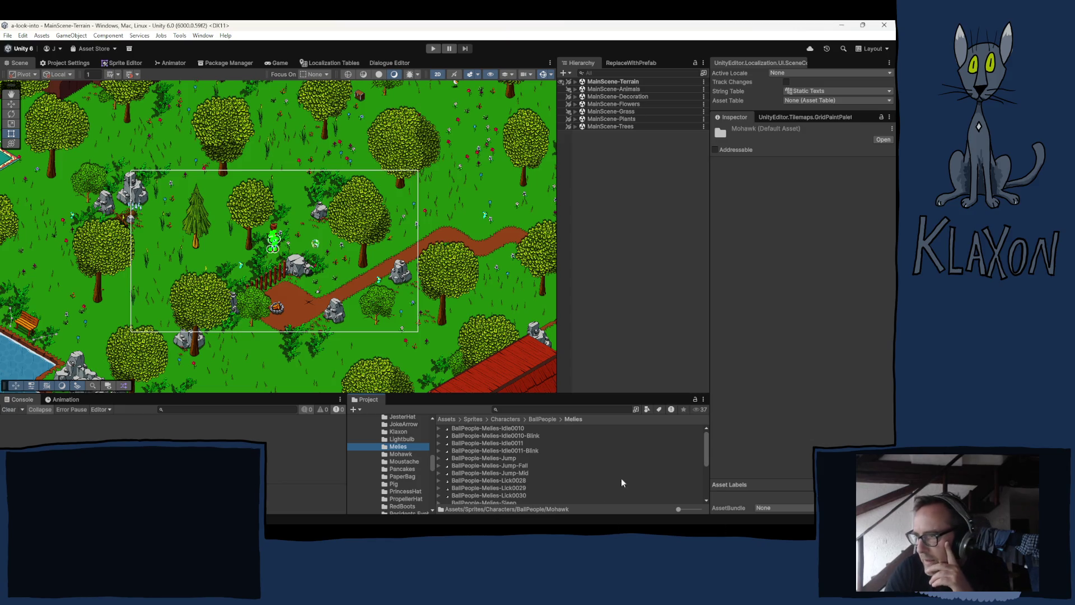
scroll(522, 482, "down", 10)
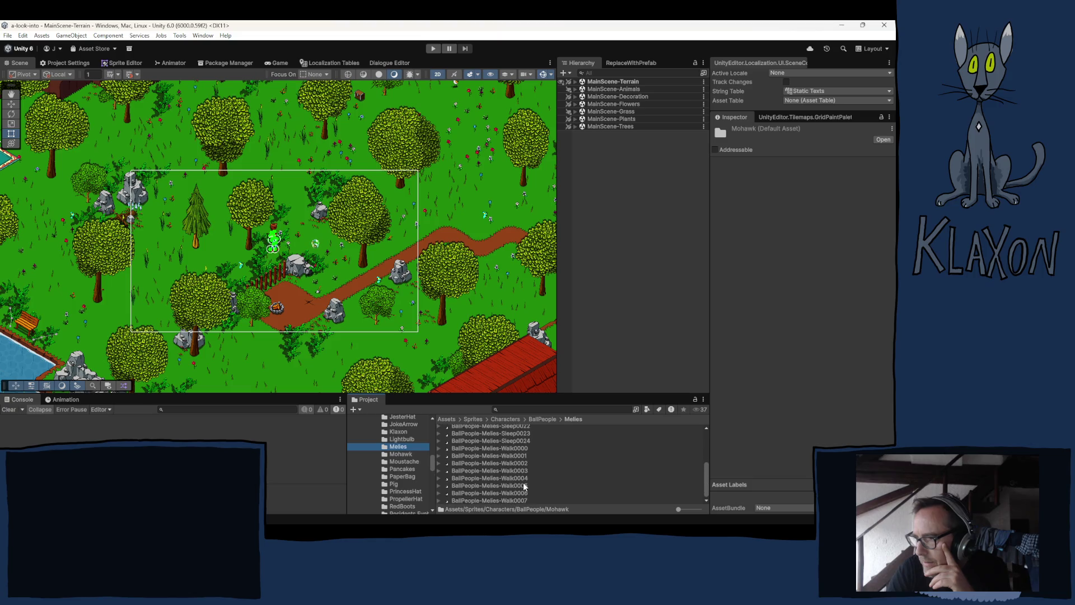
scroll(567, 479, "up", 10)
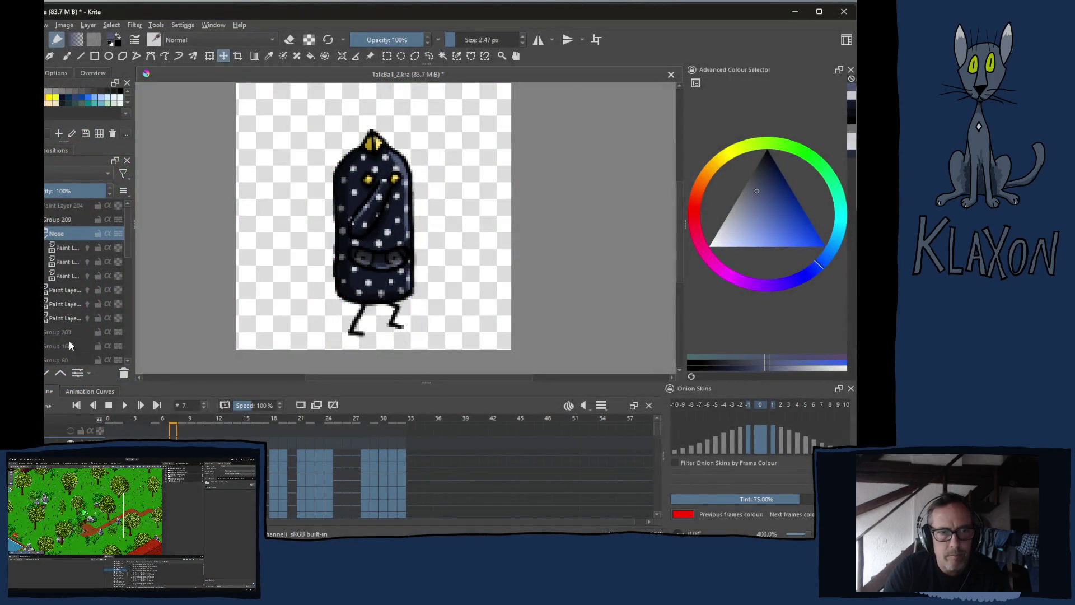
- Hide the Legs layer so only the spotted body shows on frame 7
scroll(56, 277, "down", 5)
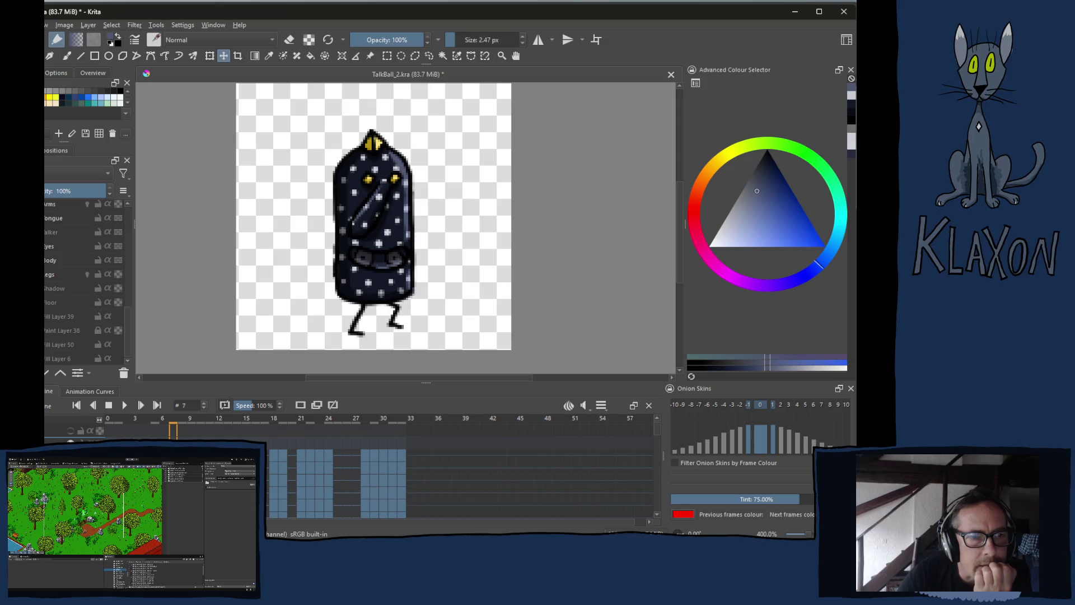
left_click(45, 275)
left_click(46, 247)
left_click(46, 260)
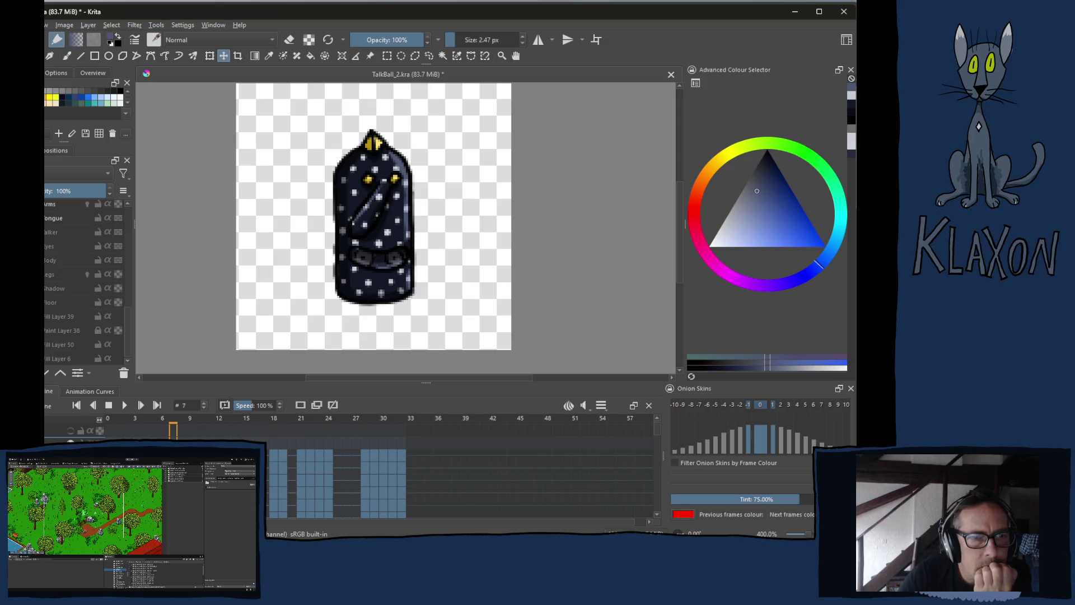
scroll(76, 277, "up", 3)
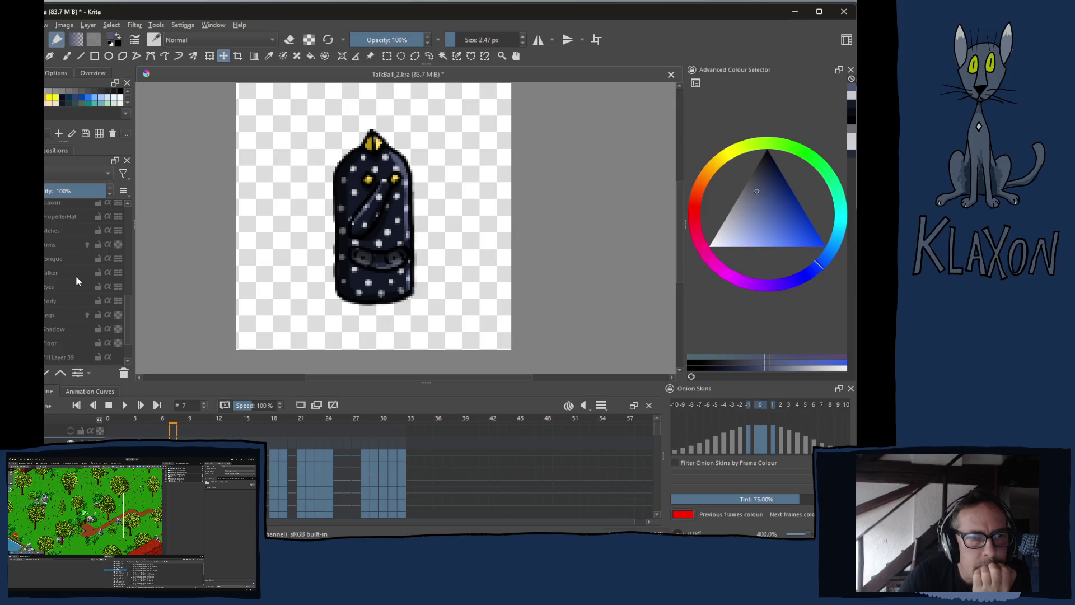
scroll(76, 274, "up", 5)
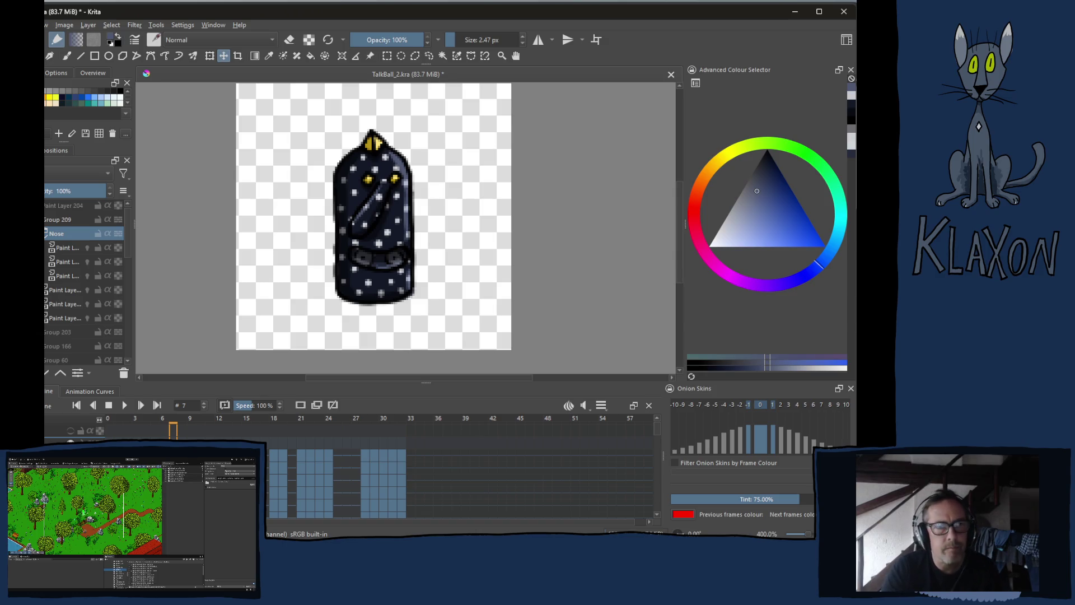
key("alt+f")
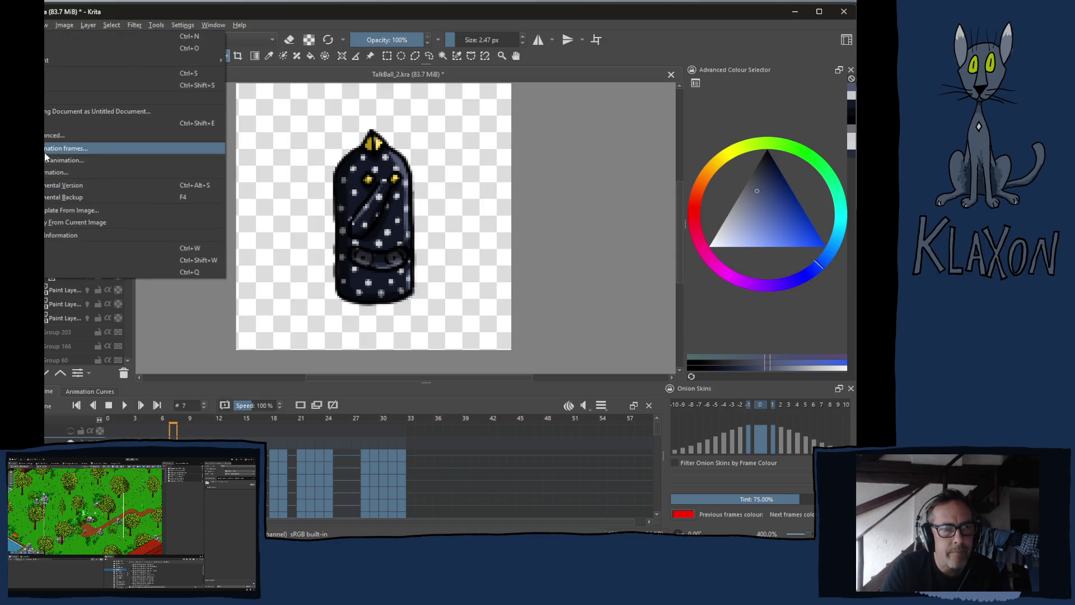
- Open the Render Animation settings and browse for a different output folder
key("Down")
key("Down")
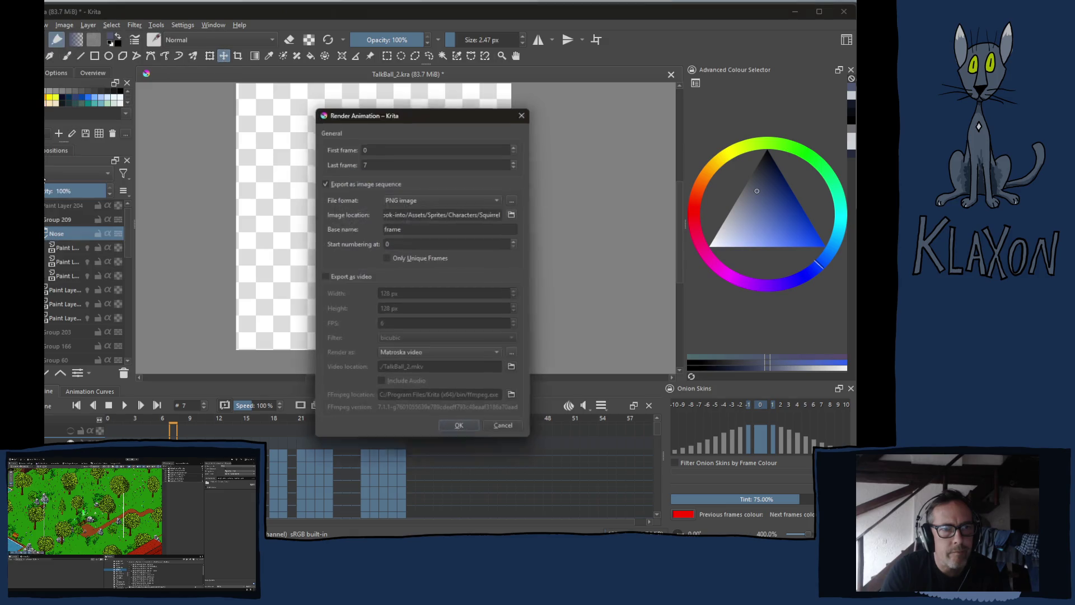
key("Return")
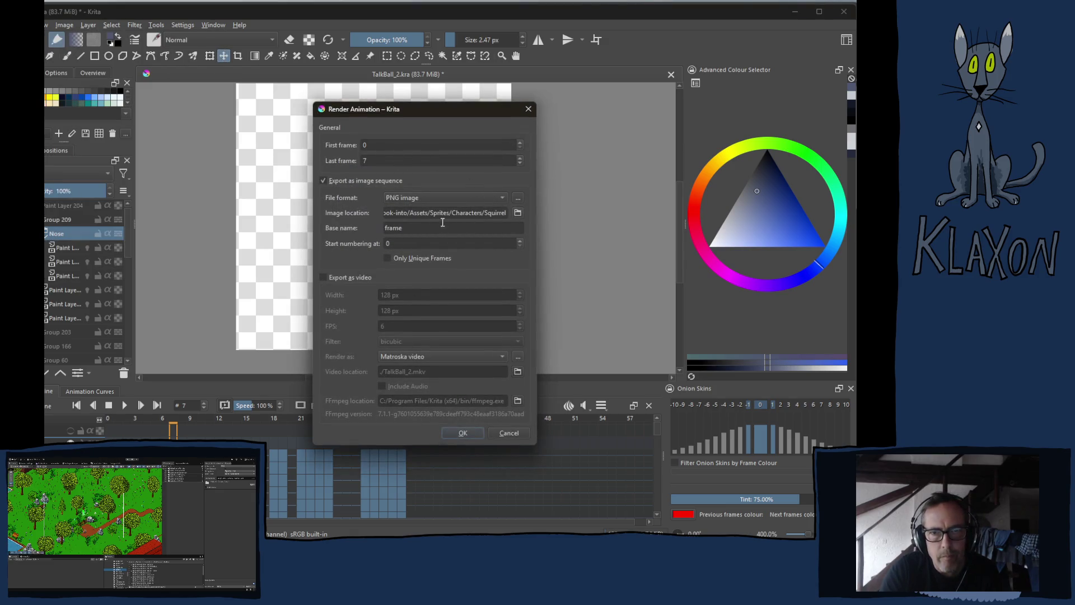
left_click(517, 214)
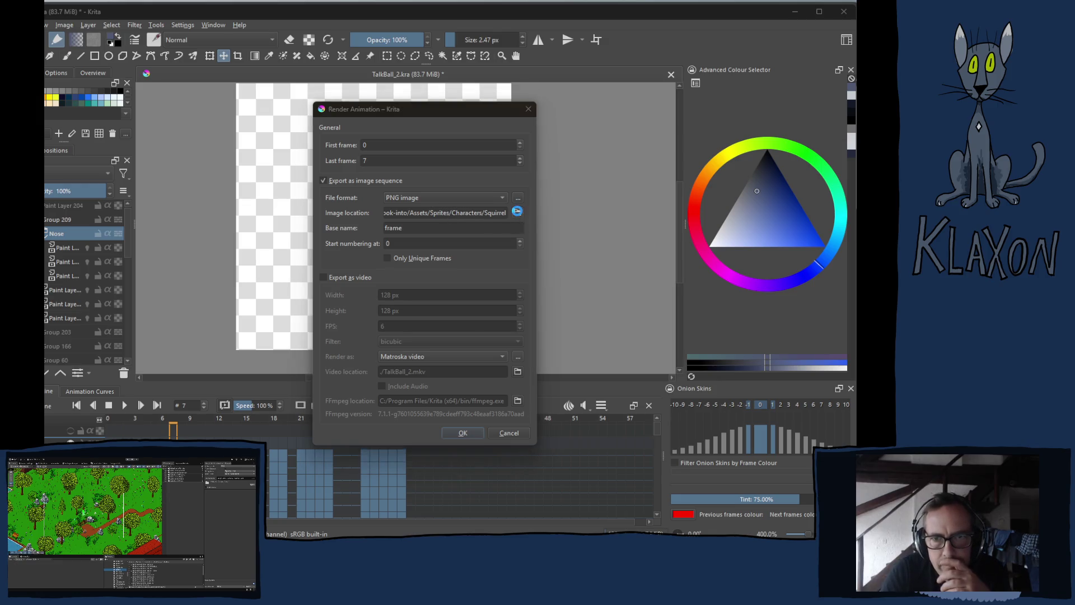
- Create a new AngineDePoitrine folder inside Characters/BallPeople
left_click(611, 126)
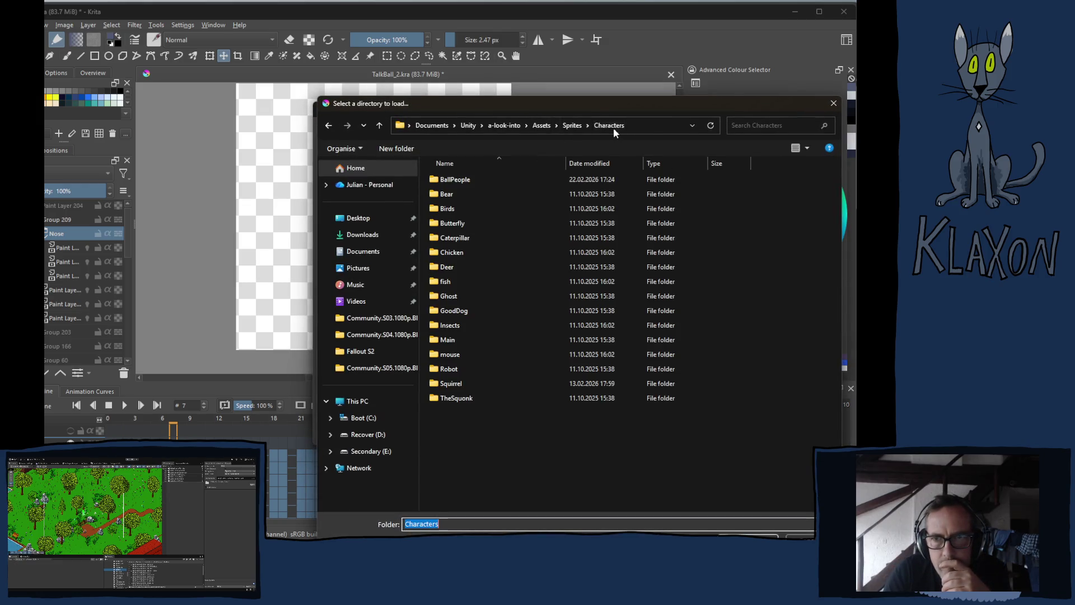
double_click(461, 179)
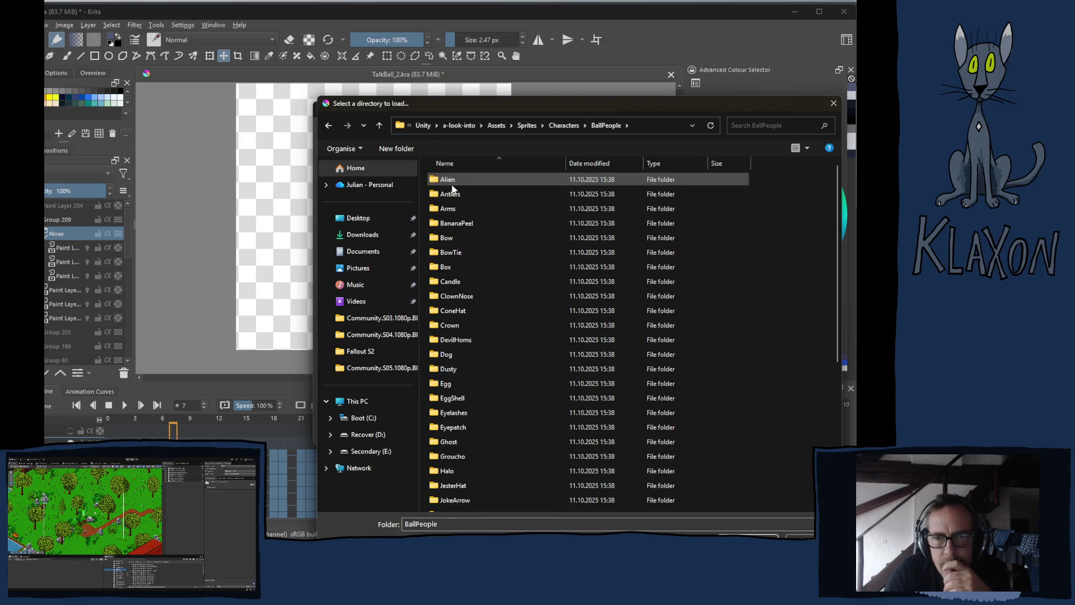
left_click(398, 149)
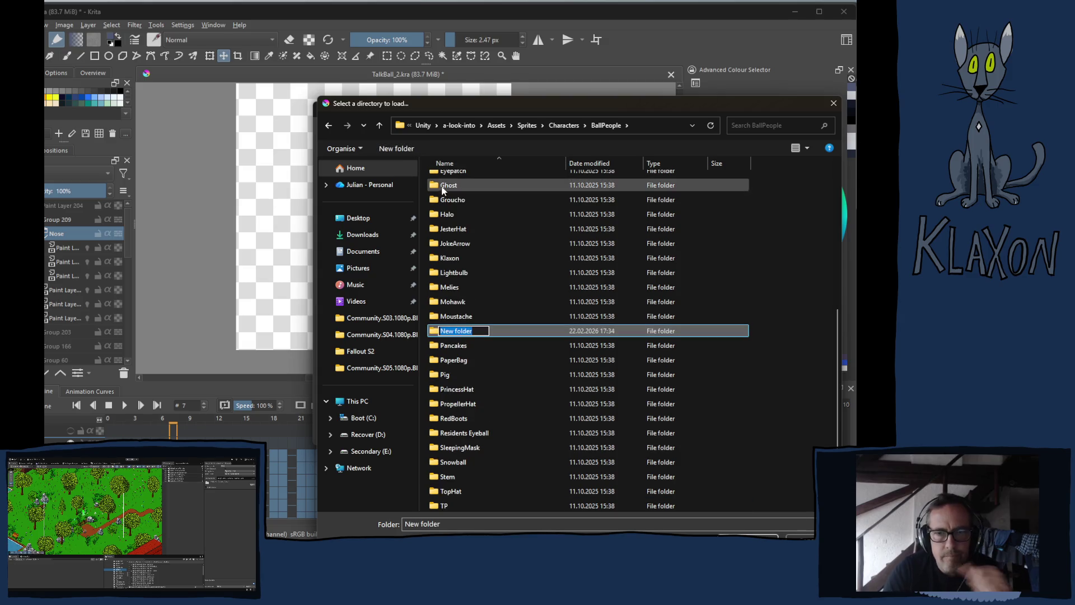
type("A")
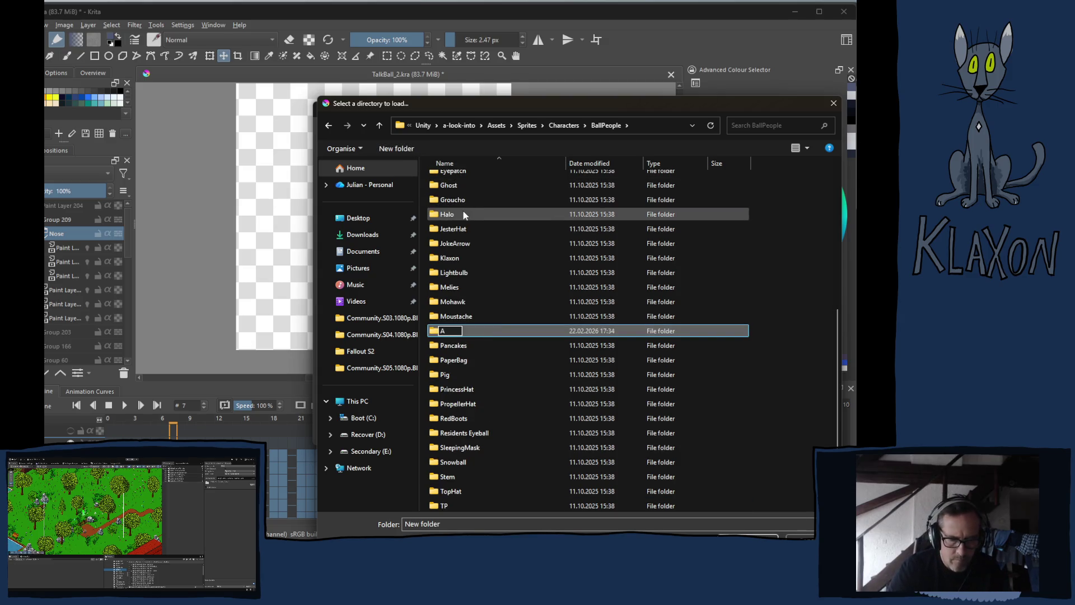
type("ngin")
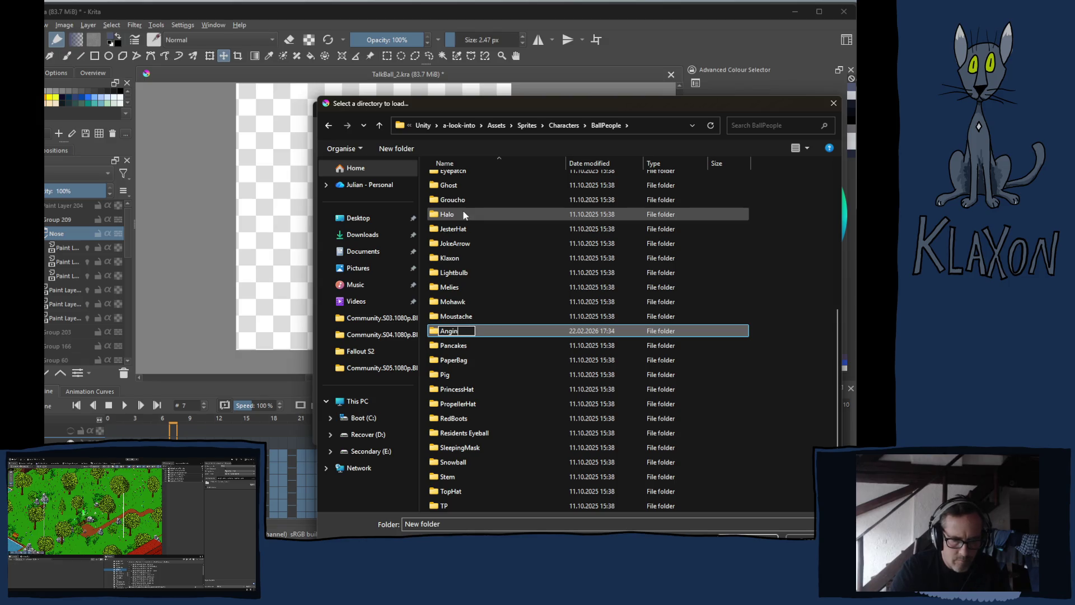
type("eDeP")
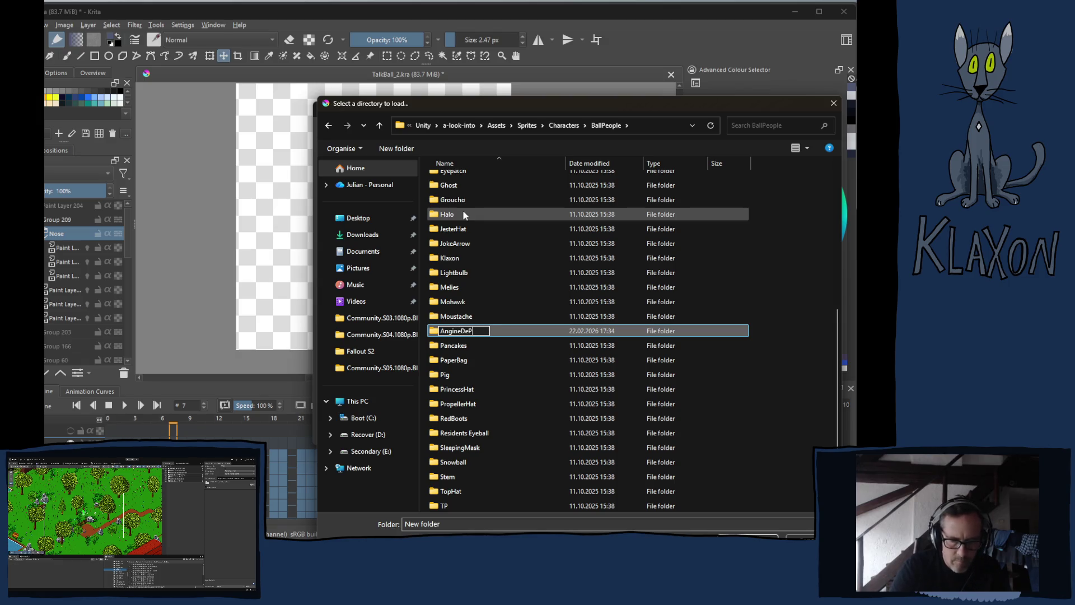
type("oi")
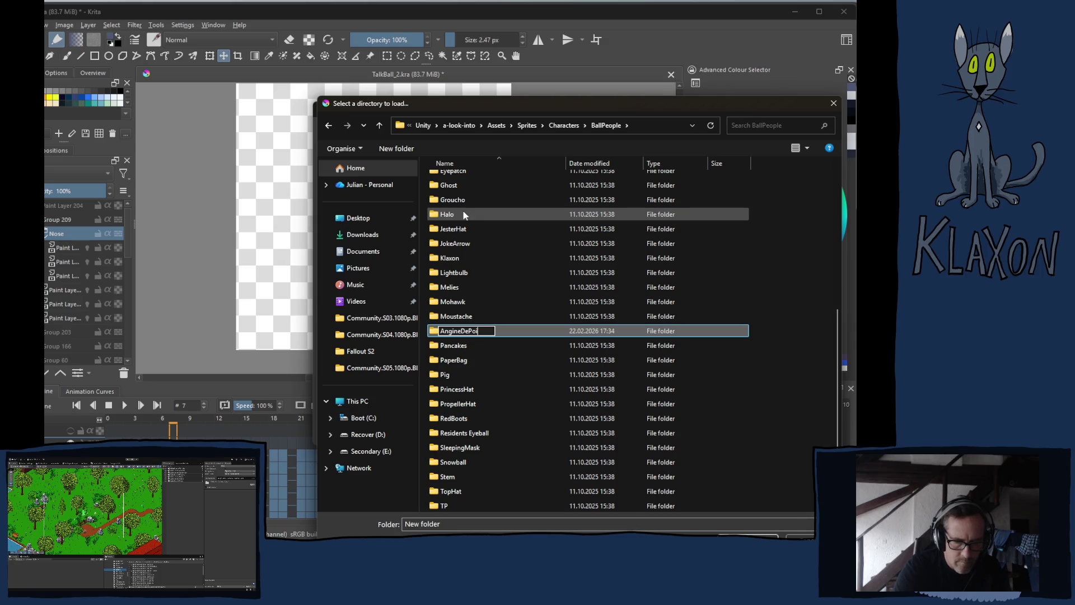
type("tri")
type("ne")
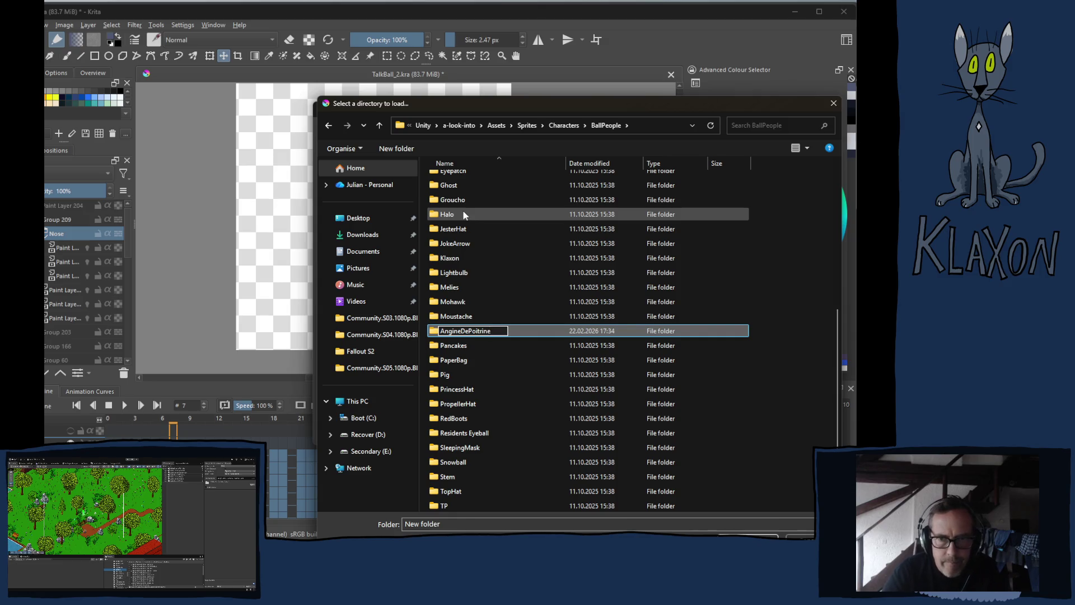
key("Return")
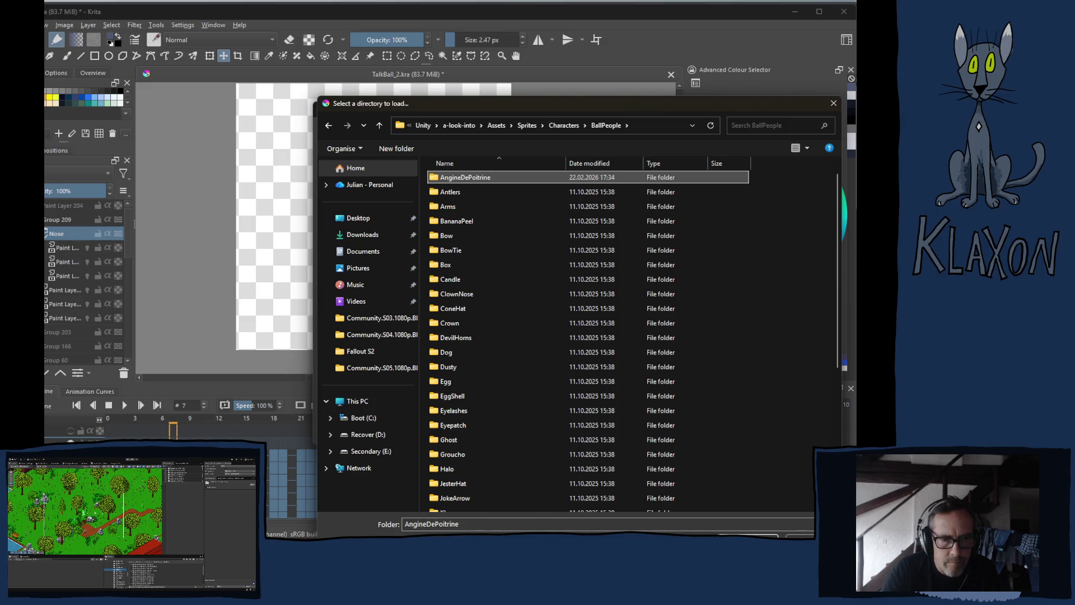
key("alt+Tab")
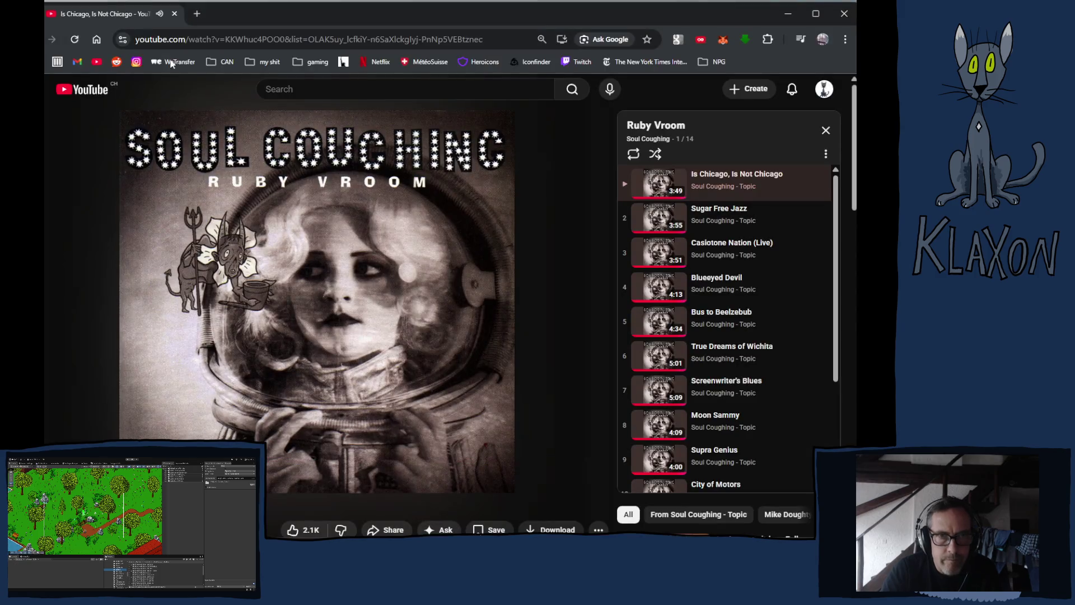
- Search Google for 'angine de poitrine band' in a new tab and scroll the results
left_click(198, 13)
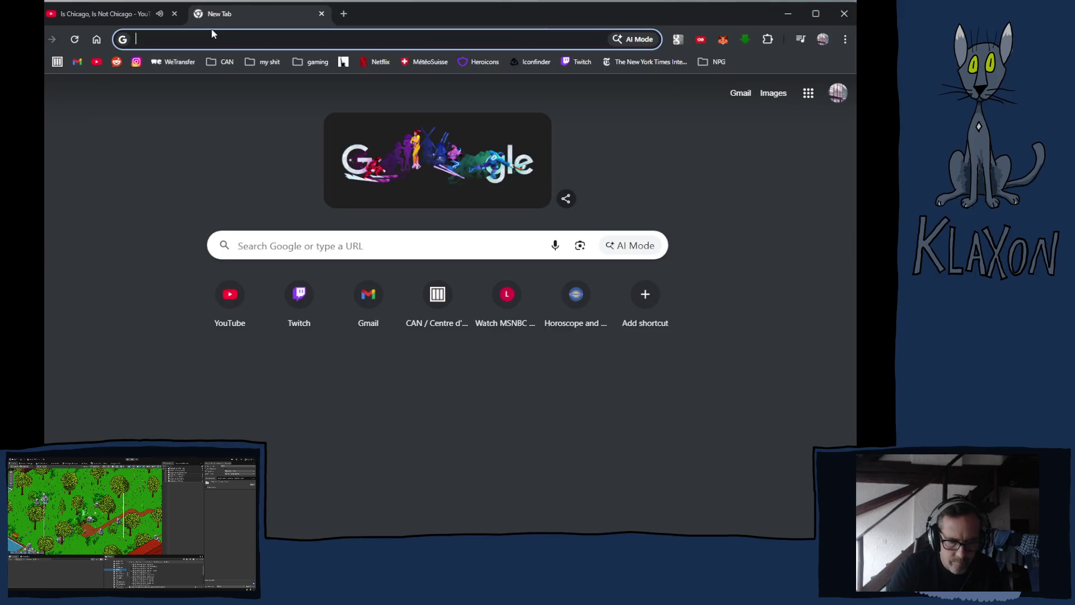
type("angine de poi")
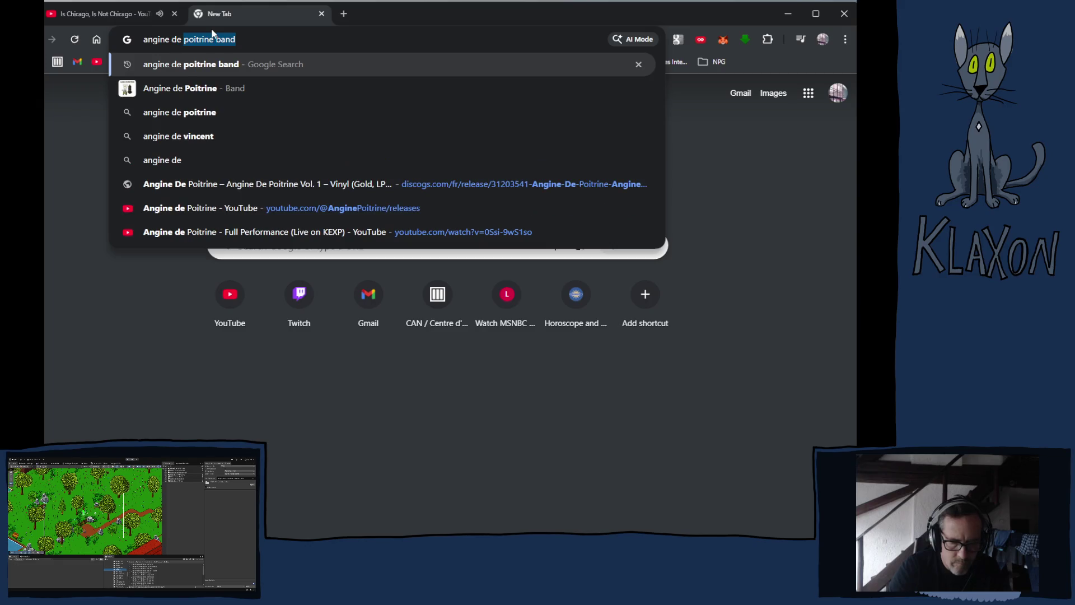
type("tri")
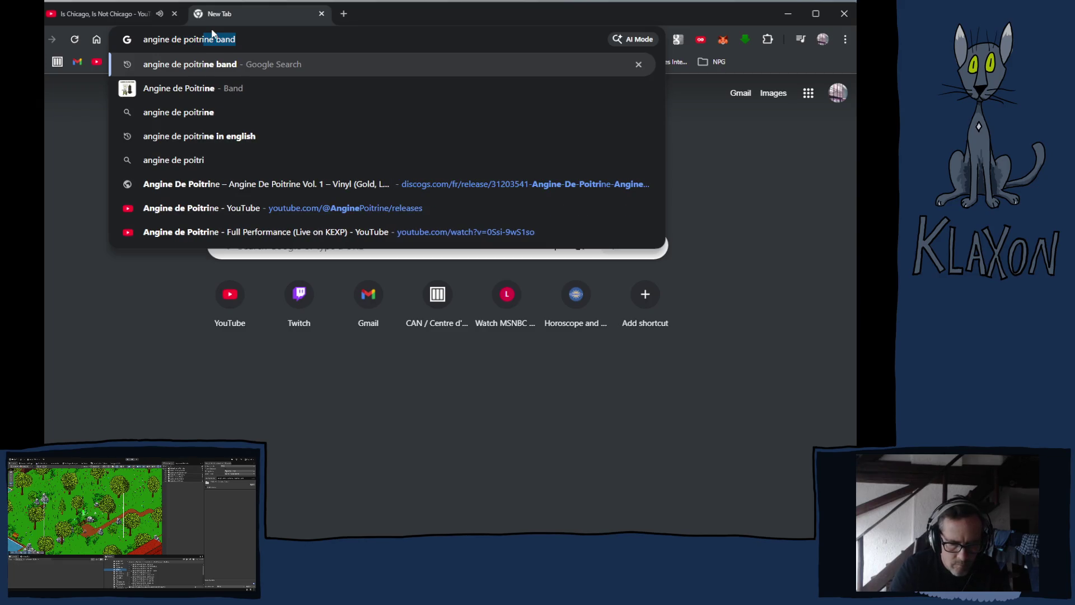
type("ne band")
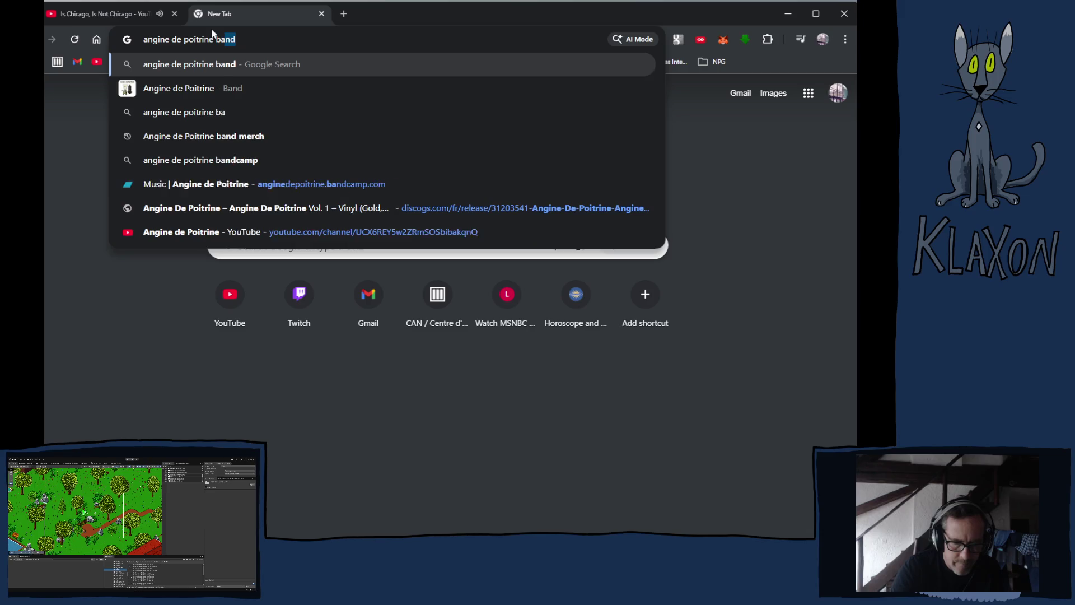
key("Return")
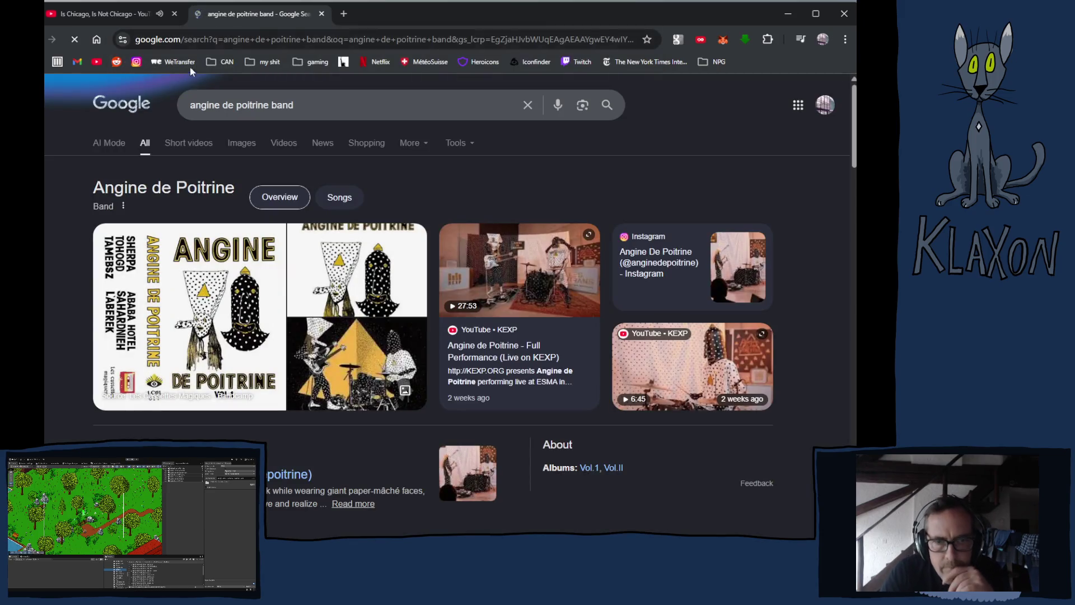
scroll(344, 388, "down", 5)
scroll(367, 388, "down", 3)
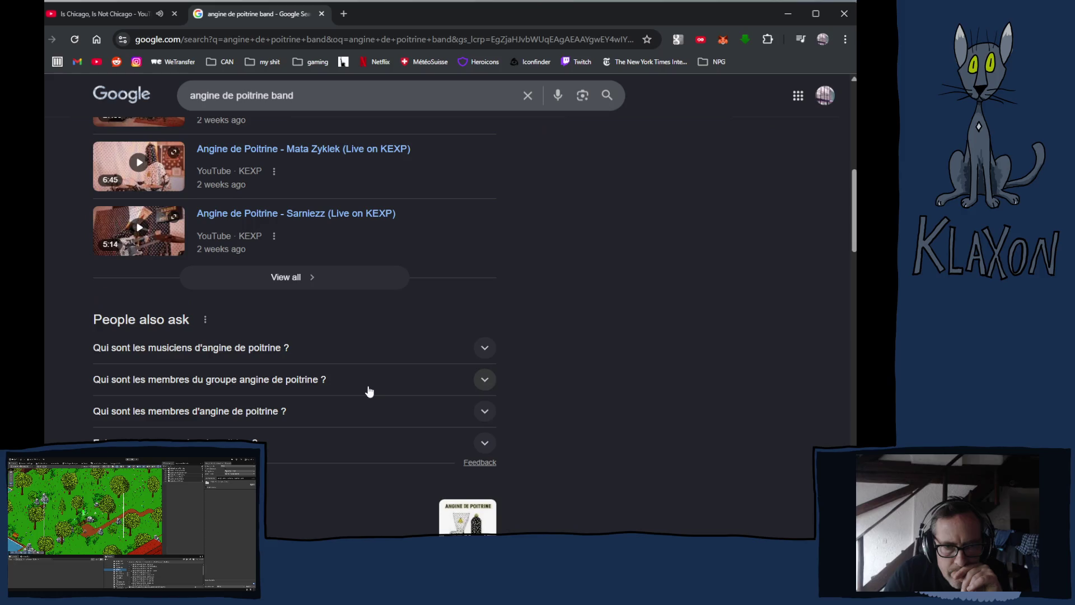
scroll(367, 387, "down", 3)
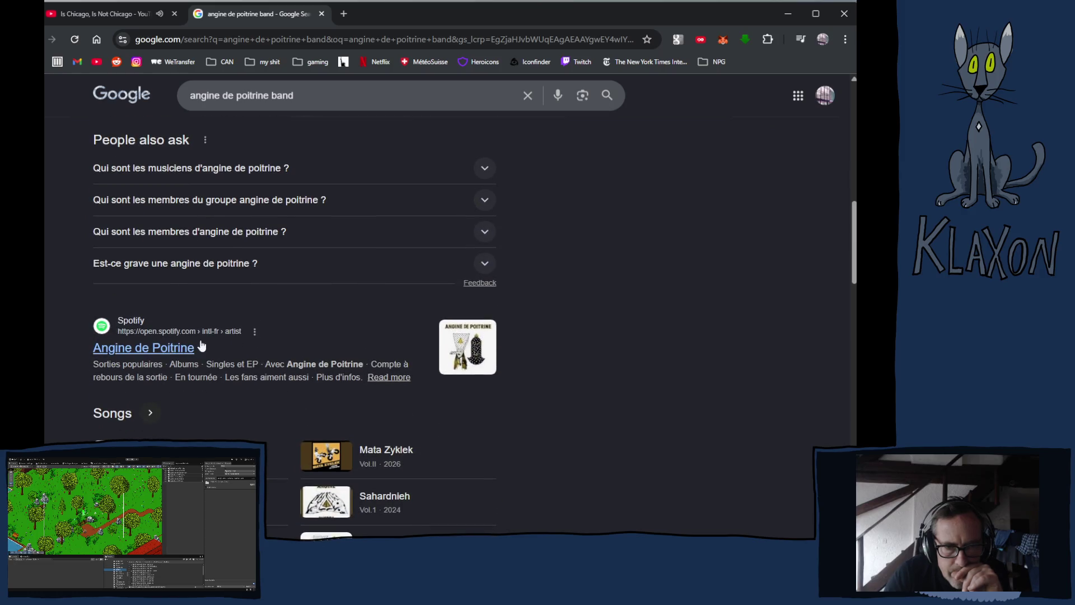
scroll(238, 342, "down", 5)
scroll(396, 367, "down", 5)
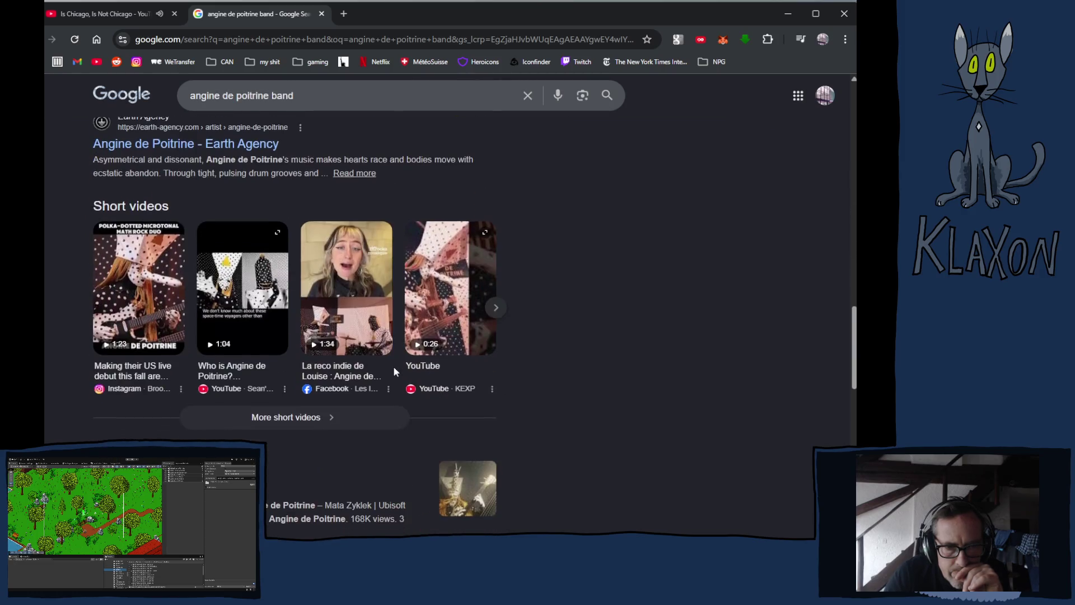
scroll(394, 370, "down", 5)
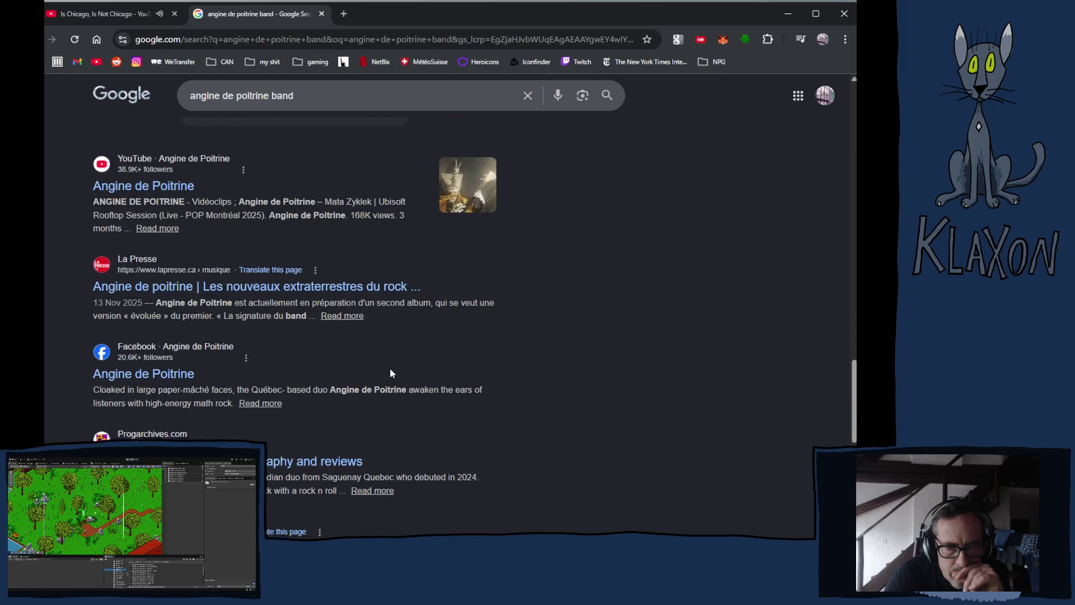
scroll(392, 373, "down", 4)
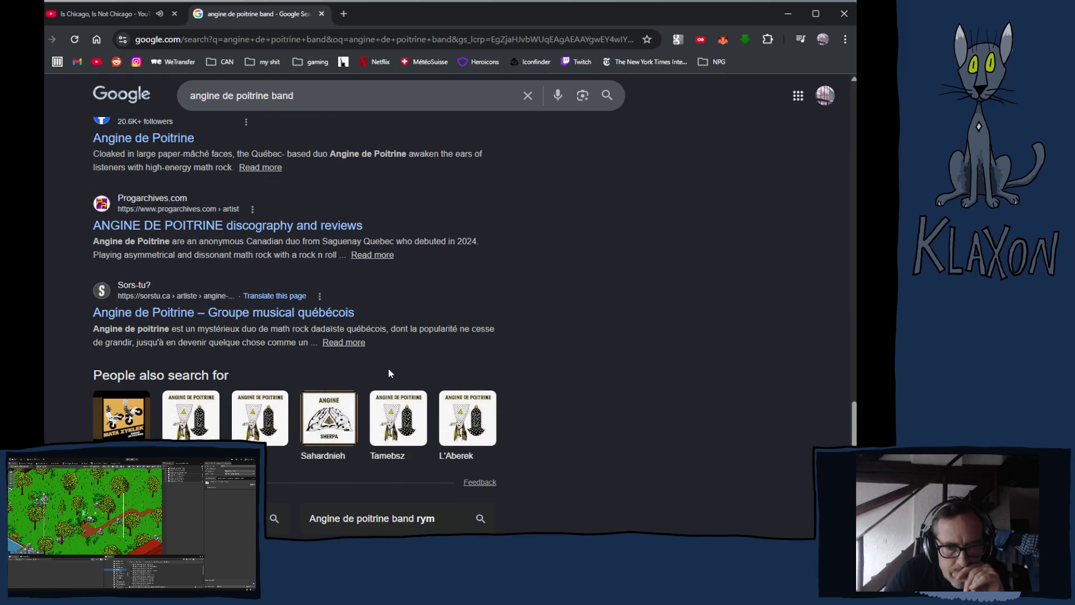
scroll(388, 370, "down", 5)
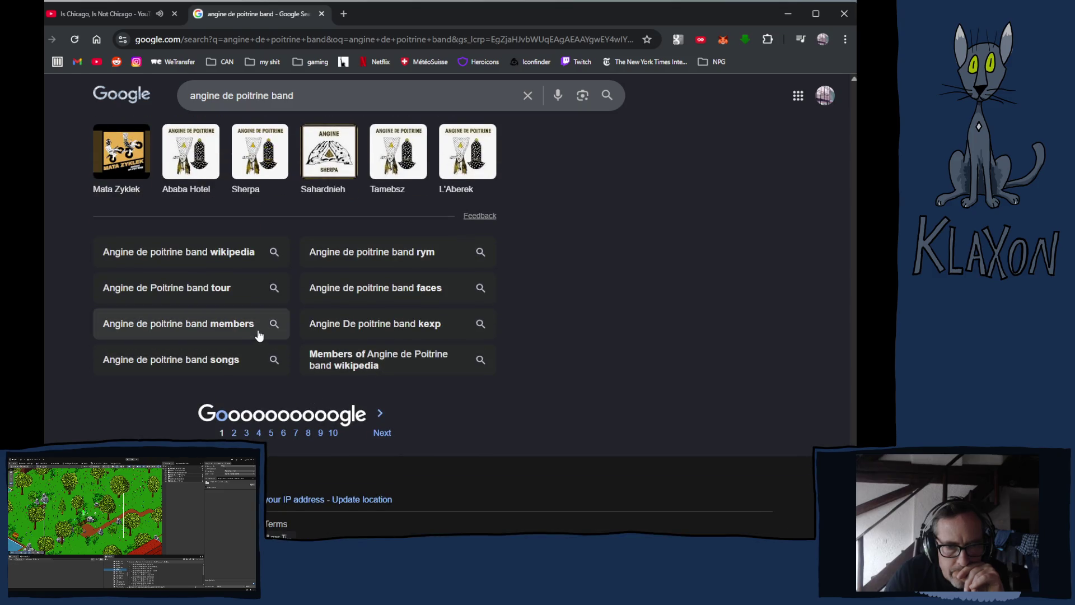
- Search 'members of angine de poitrine', then start entering the Klek base name in Krita
left_click(211, 328)
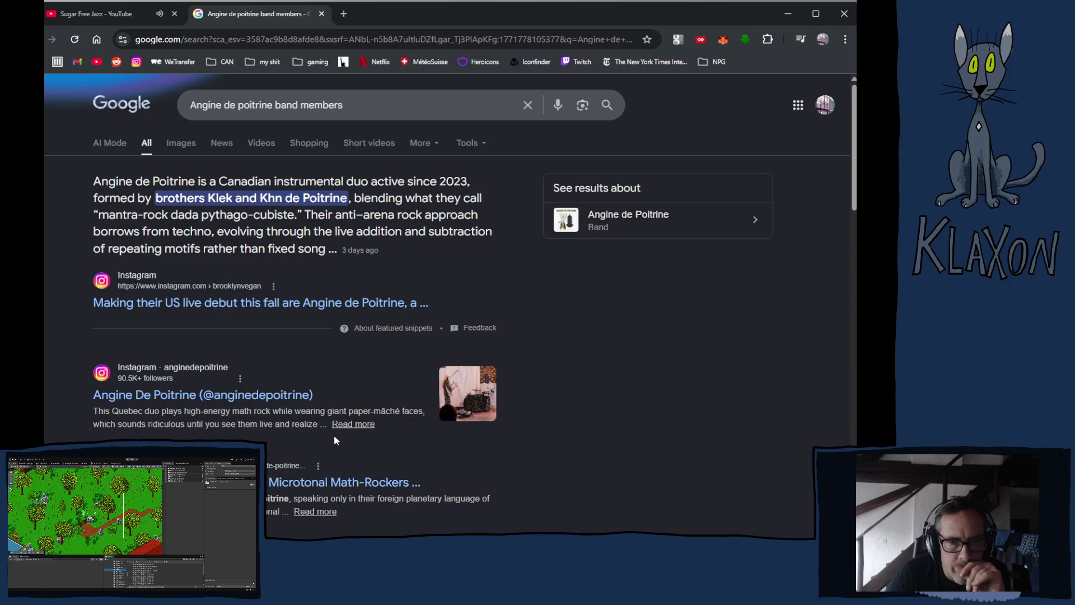
scroll(334, 434, "down", 3)
scroll(335, 440, "up", 3)
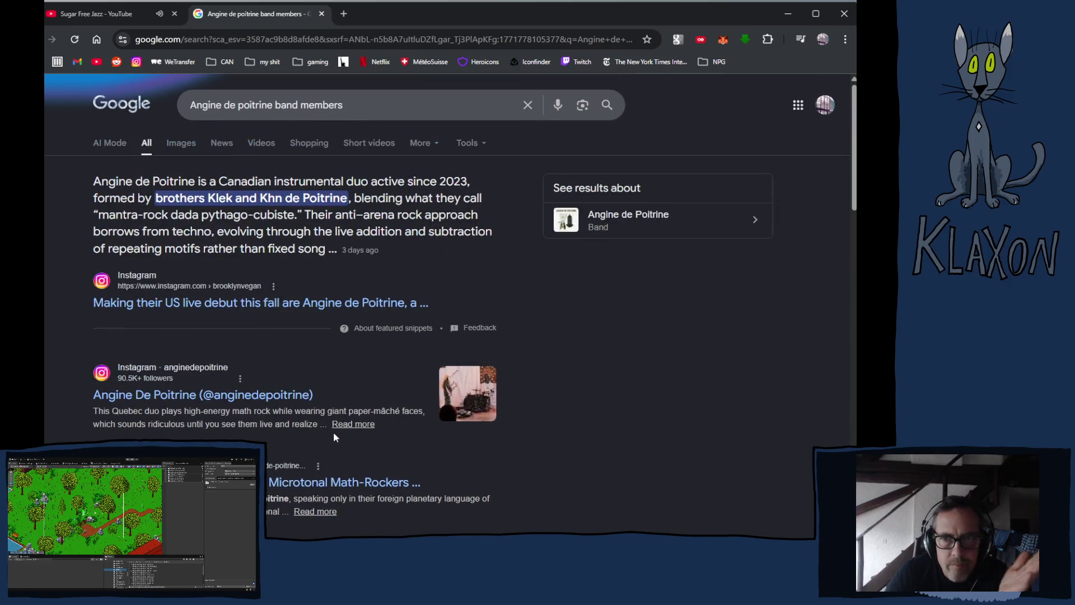
left_click(603, 217)
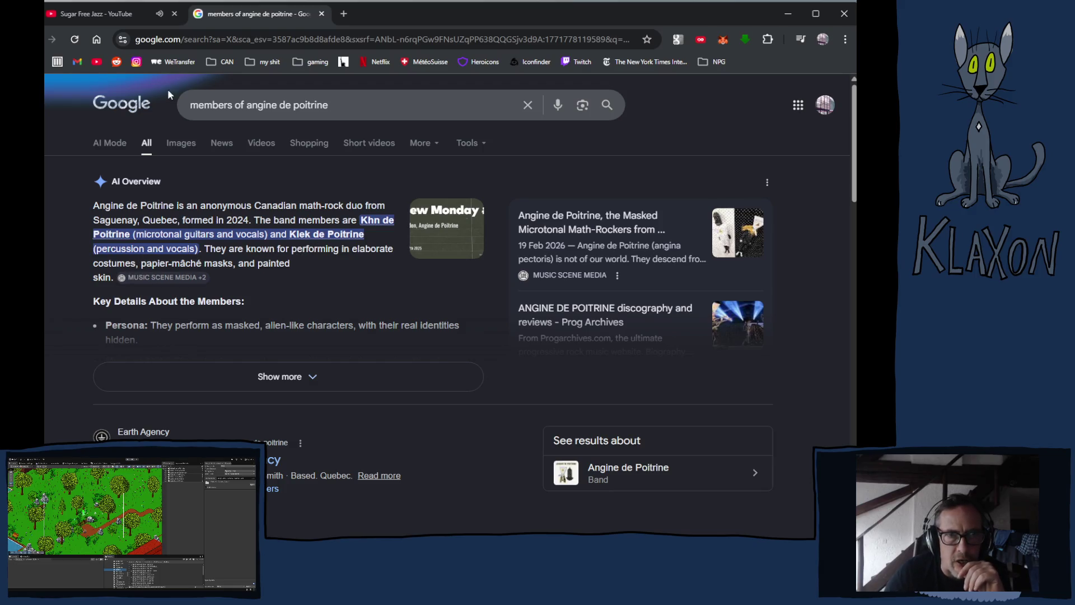
key("alt+Tab")
type("Kle")
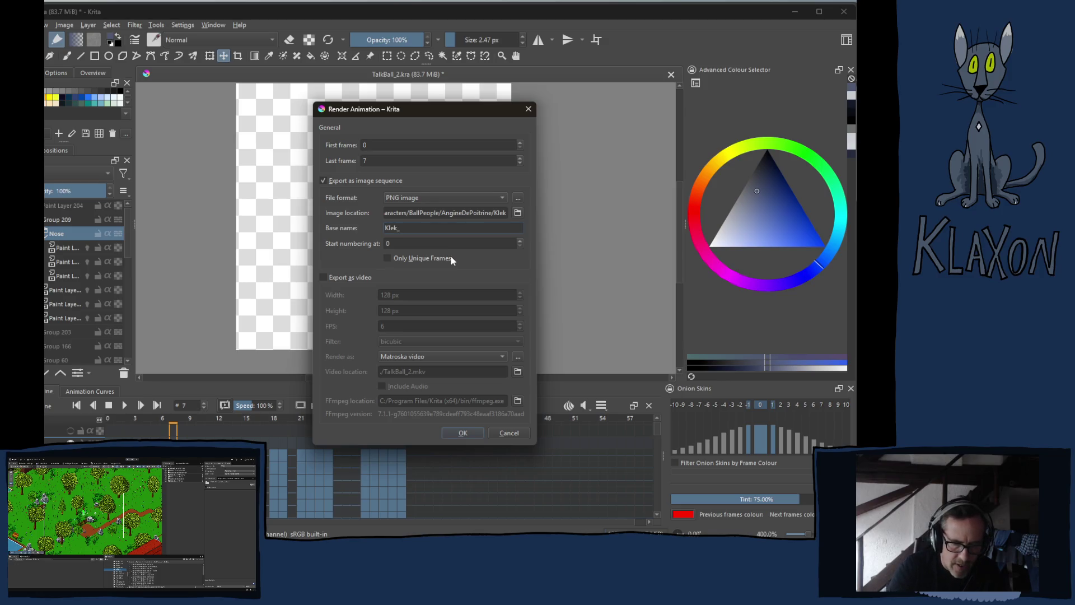
- Finish the base name as Klek_Walk, render frames 0–7, and go to frame 10
type("Walk")
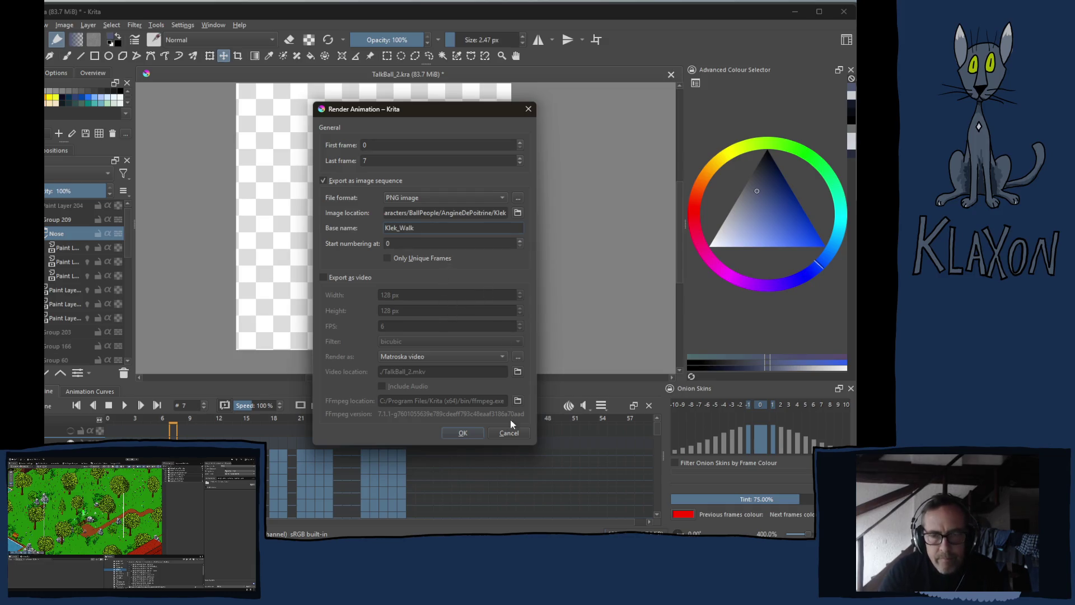
left_click(459, 432)
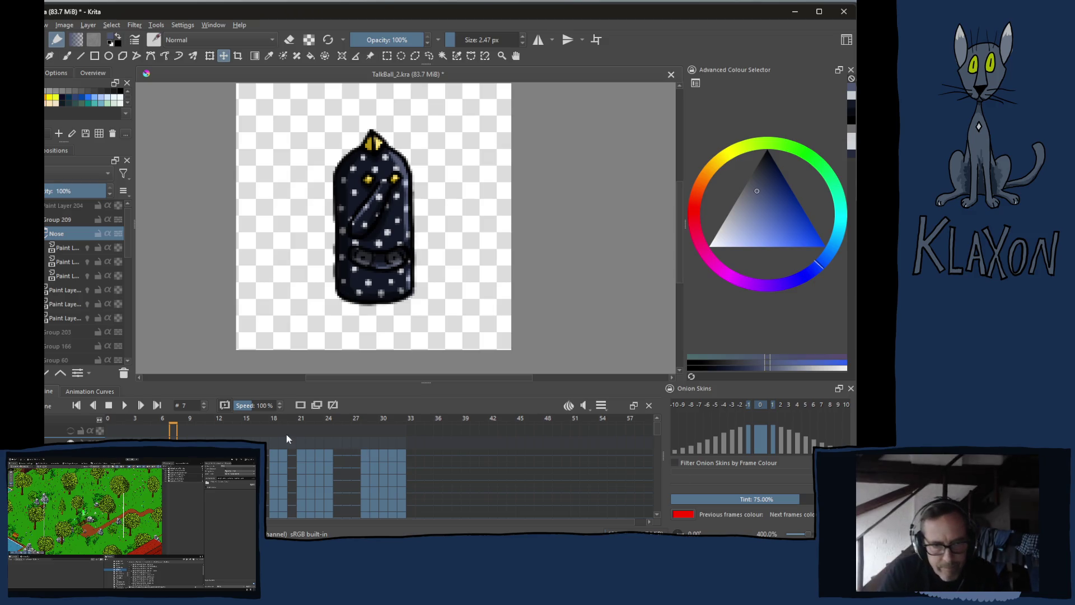
left_click(199, 419)
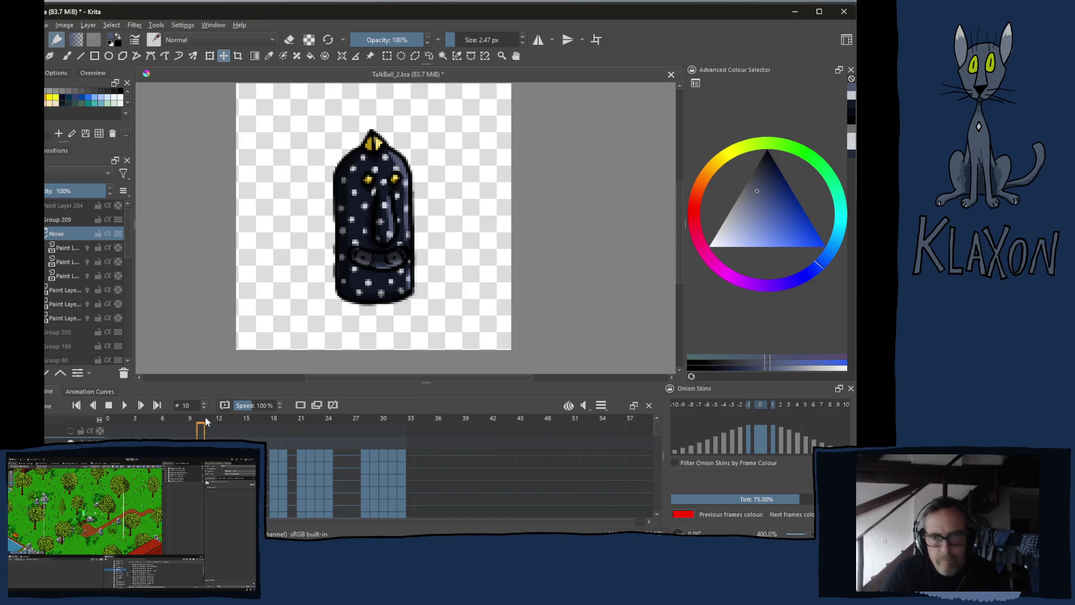
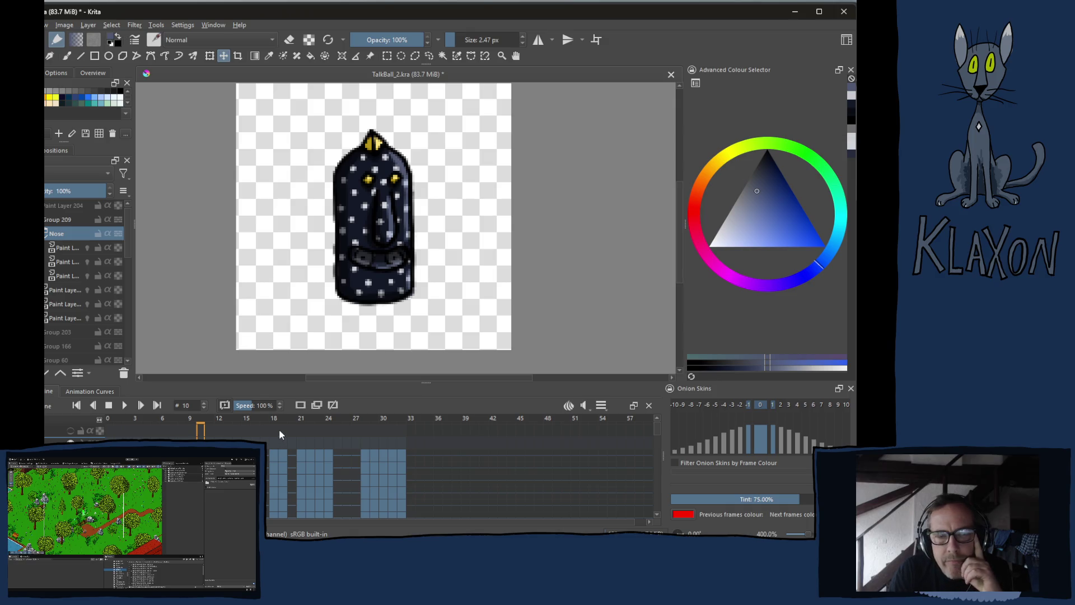
- Review frames 9–11, then open Render Animation for frames 10–11 as a Klek_Walk PNG sequence
left_click(191, 421)
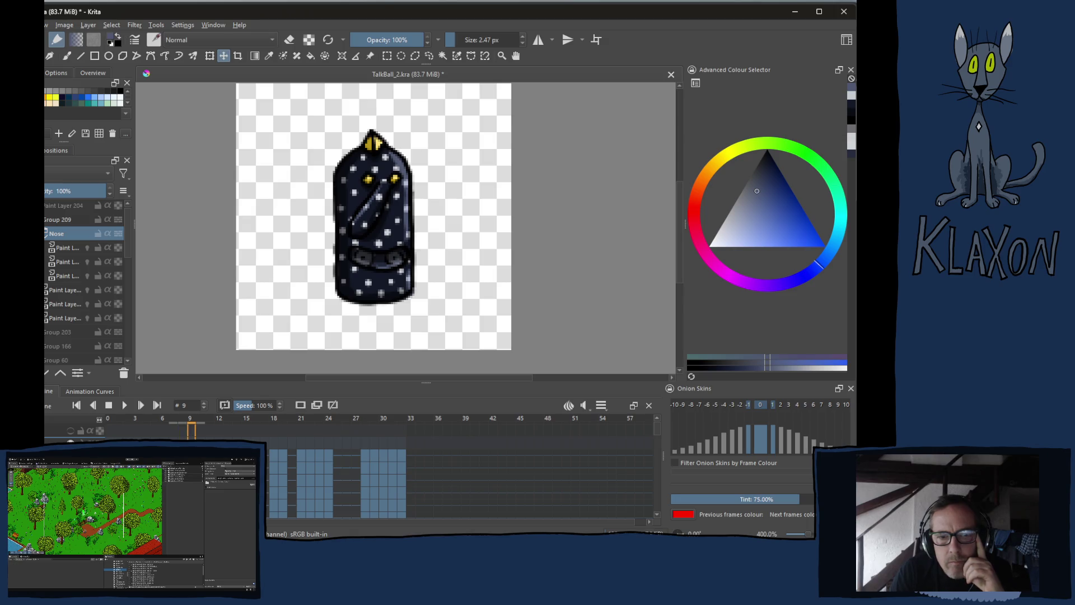
key("Right")
key("Right")
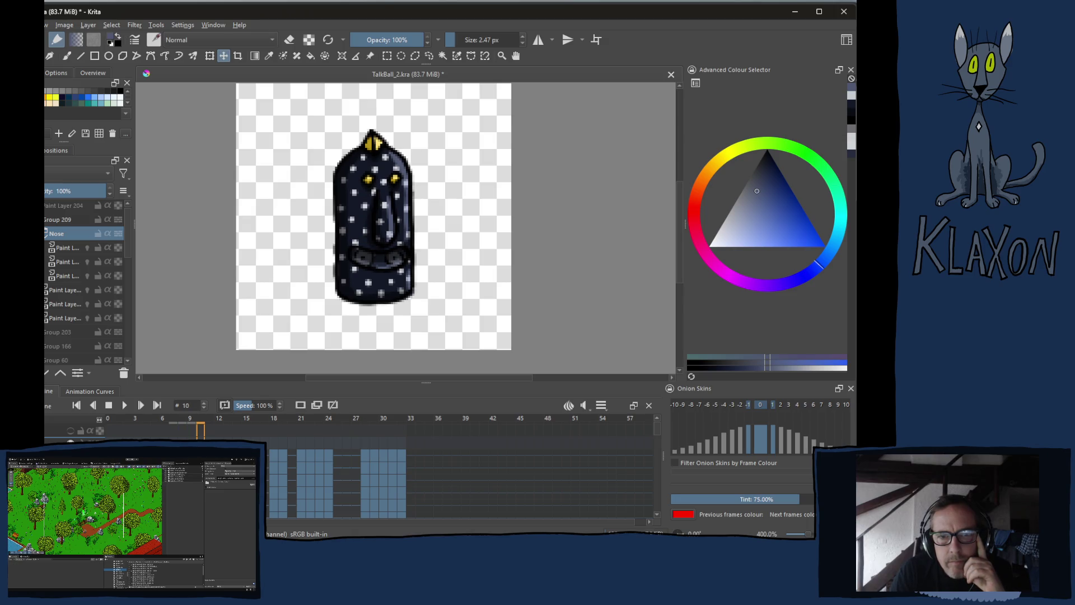
left_click(202, 422)
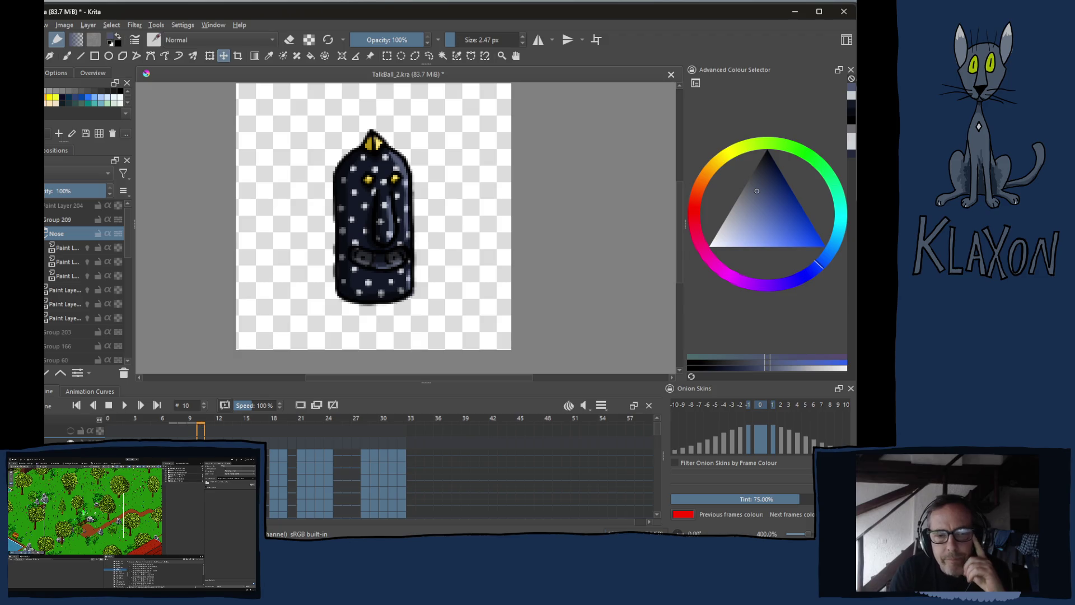
key("Right")
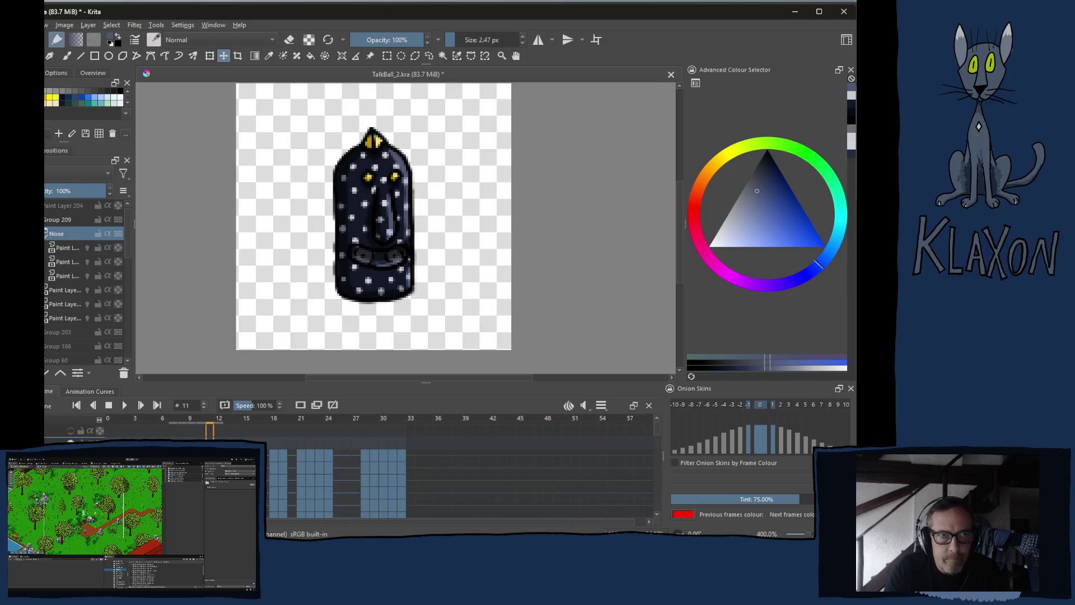
left_click(56, 171)
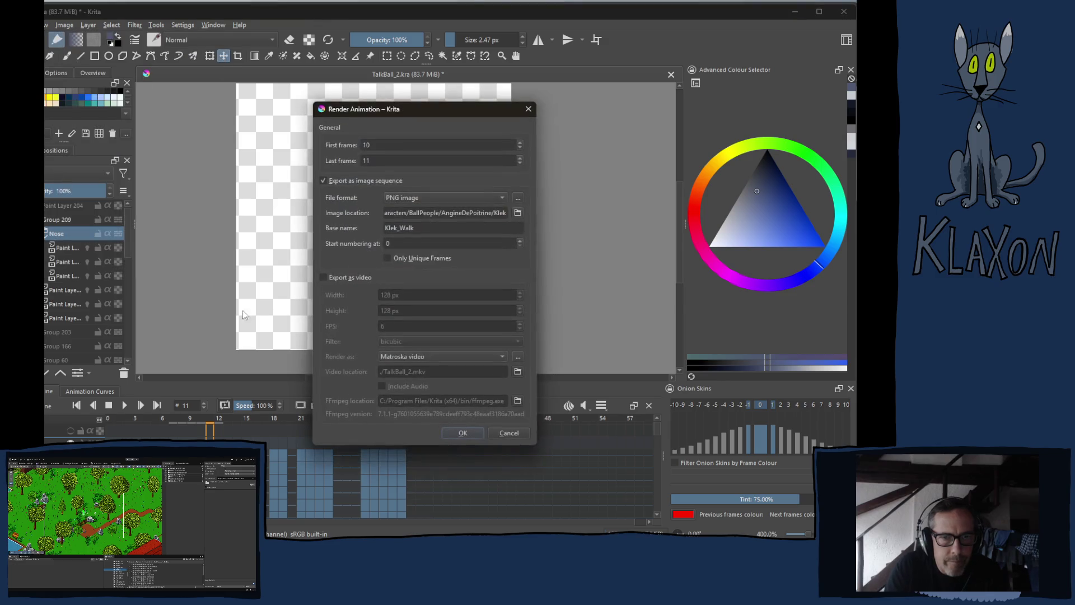
- Change the render base name from Klek_Walk to Klek_Idle, render frames 10–11, then go to frame 13
double_click(422, 228)
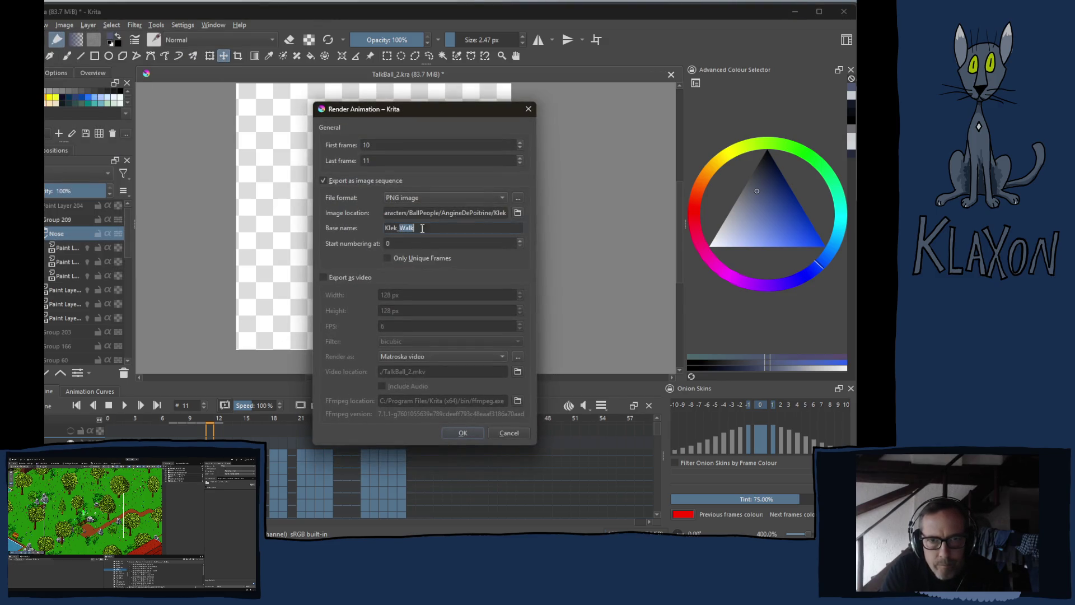
key("BackSpace")
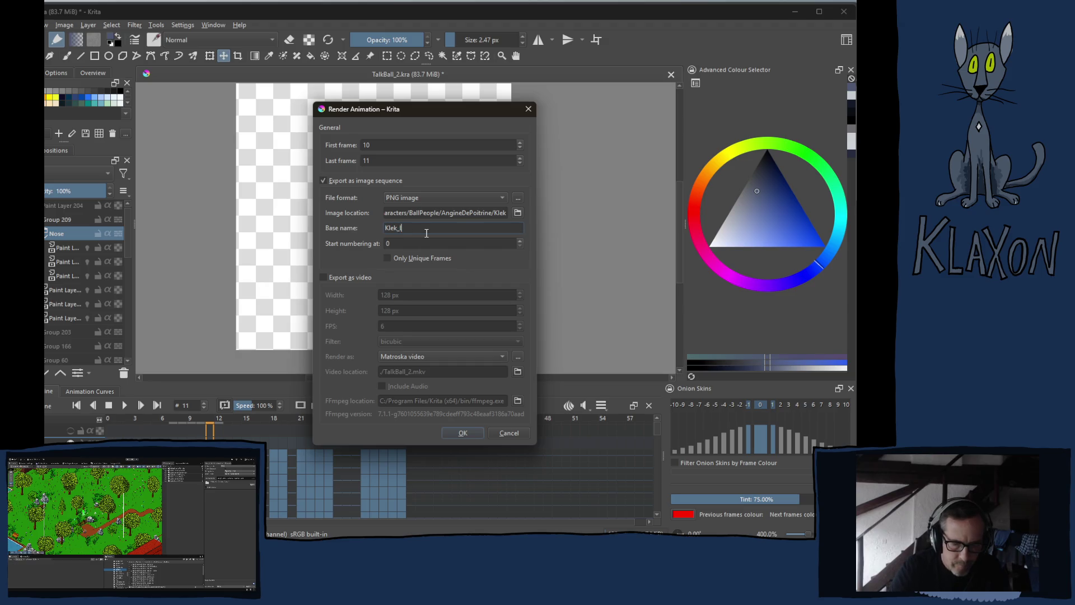
type("Idle")
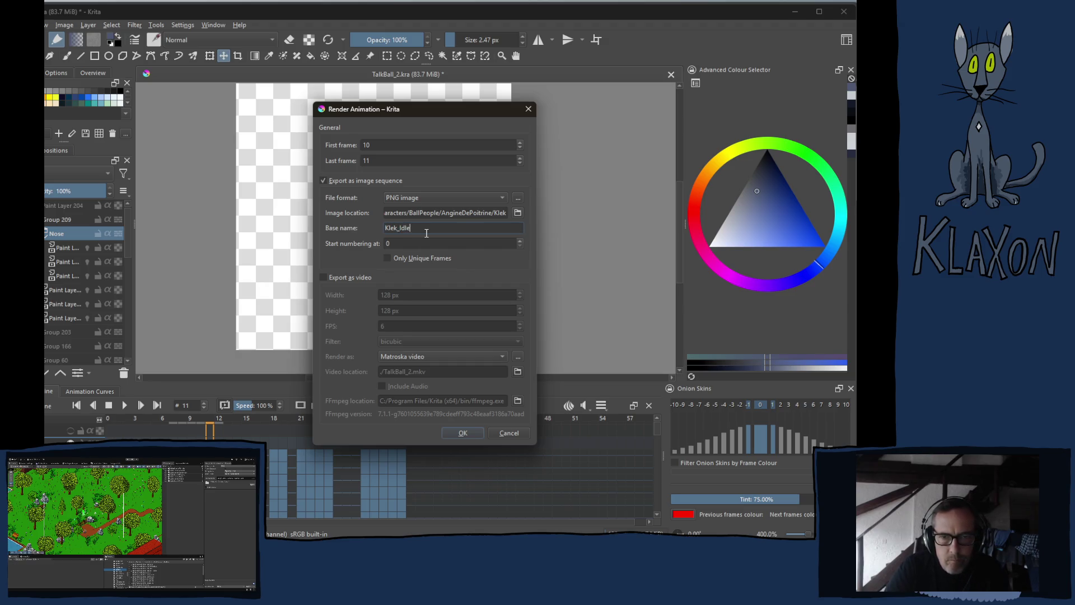
key("Return")
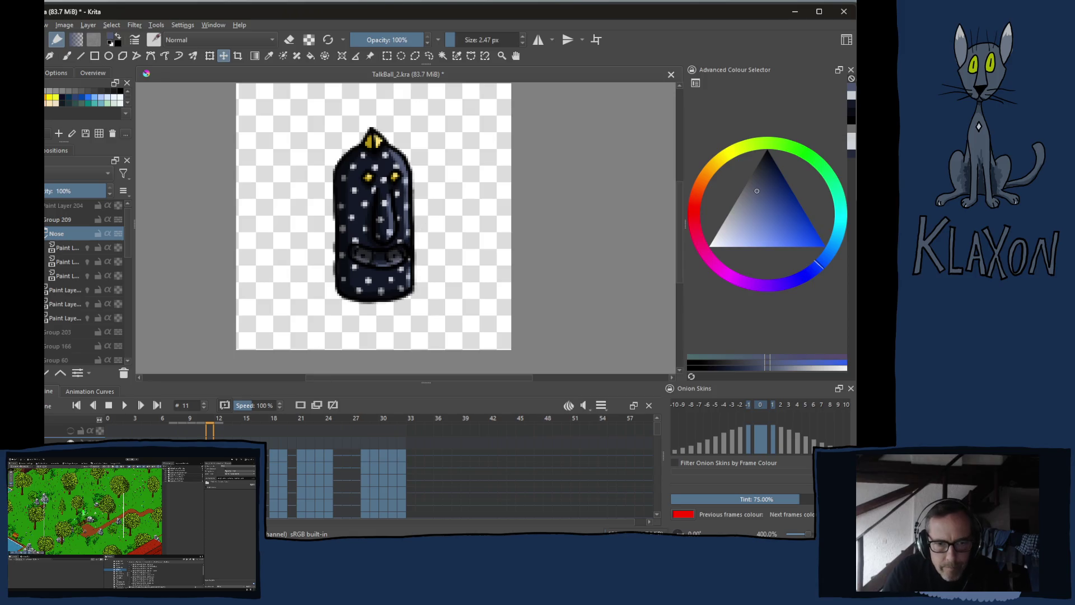
left_click(230, 422)
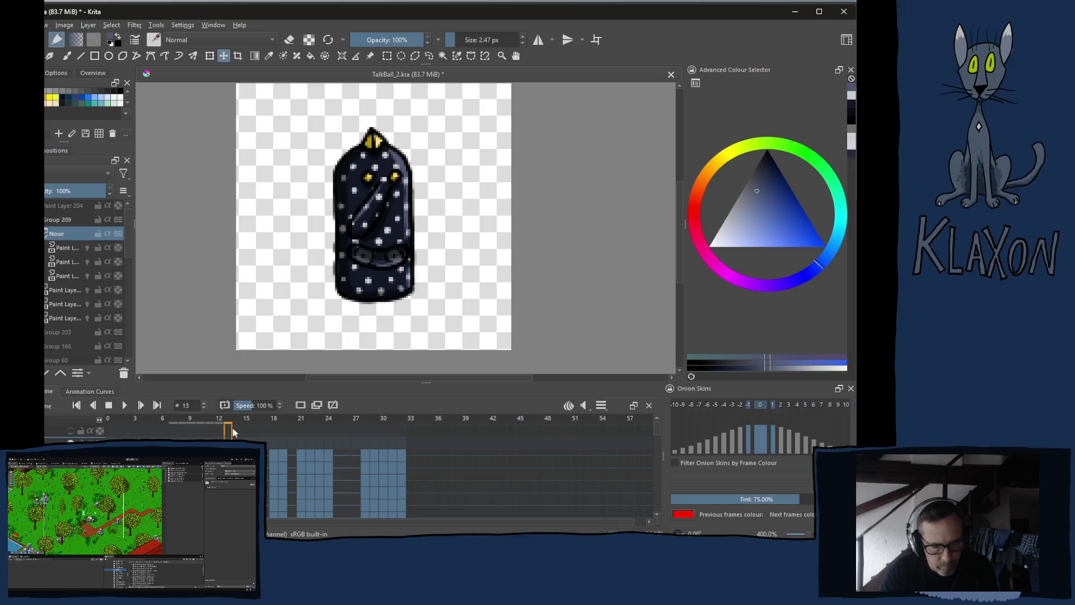
- Save the current frame as Klek_Jump.png in the AngineDePoitrine/Klek folder
key("ctrl+shift+s")
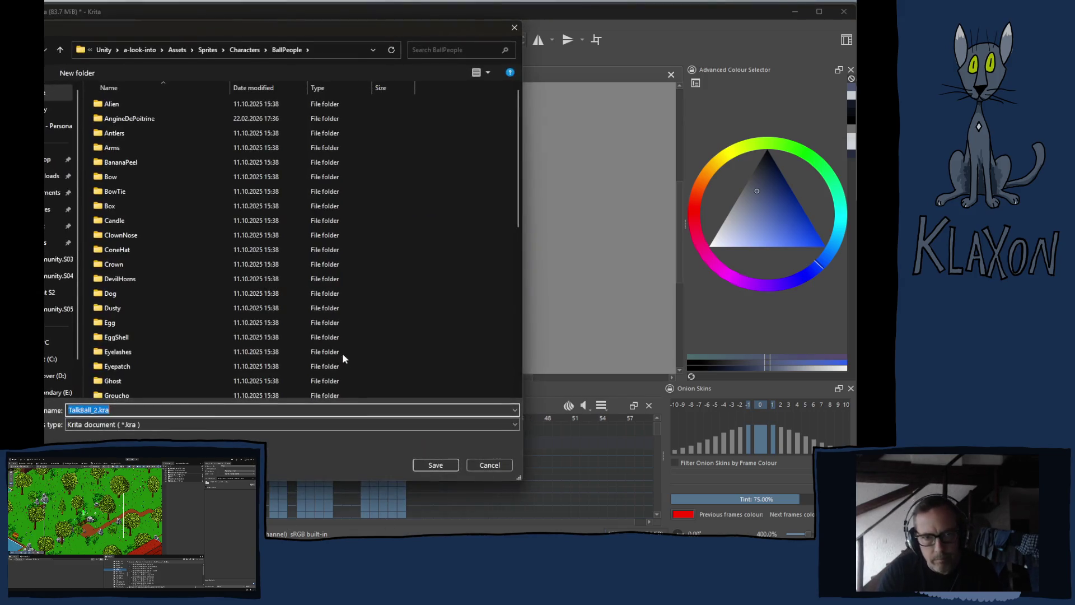
double_click(146, 120)
double_click(116, 103)
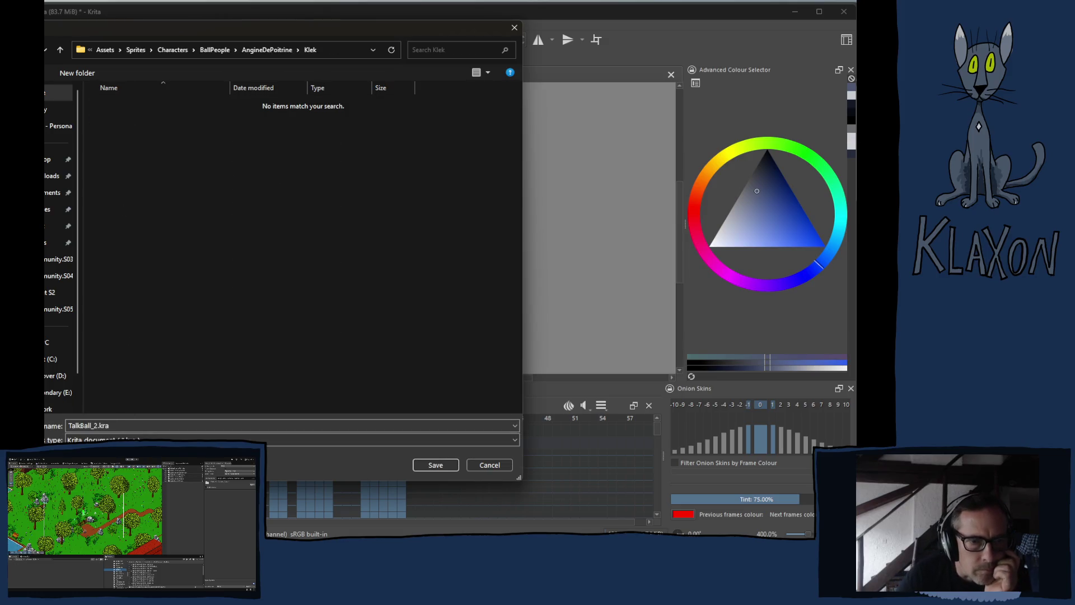
left_click(117, 439)
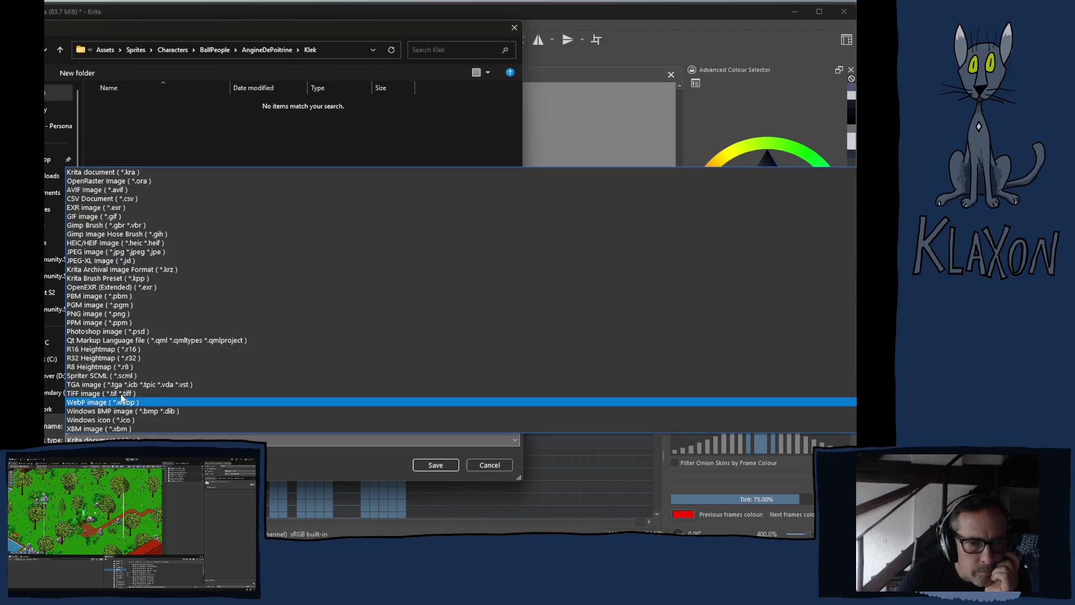
left_click(120, 314)
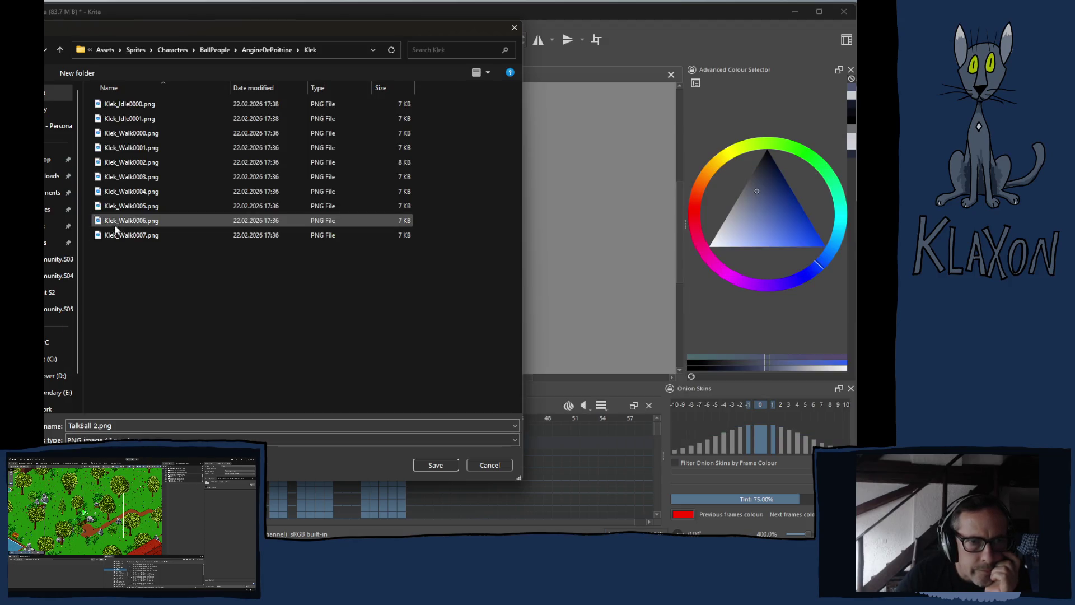
left_click(131, 106)
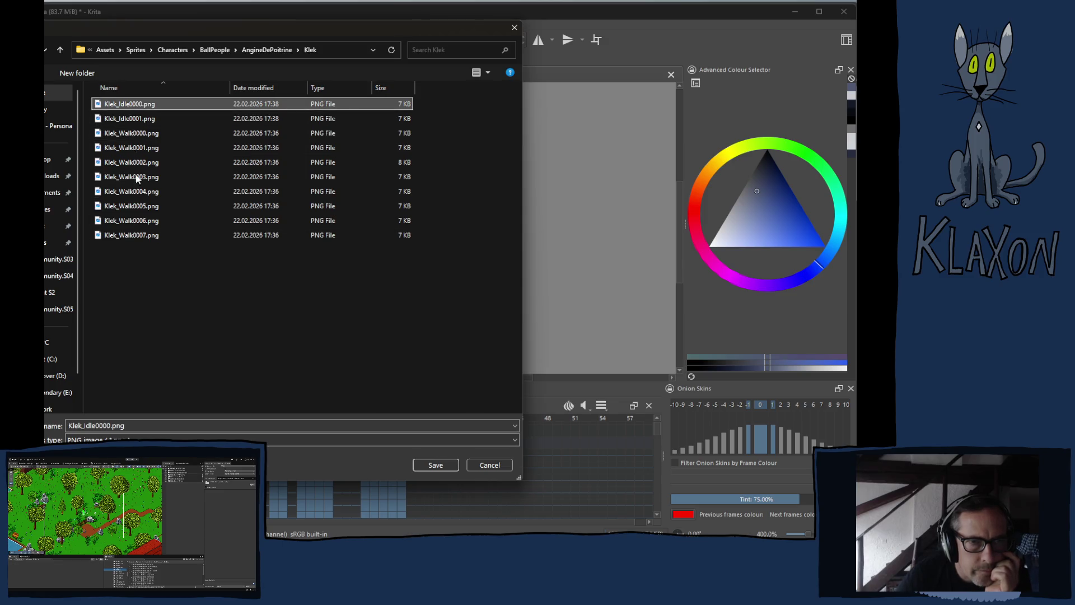
left_click(85, 426)
left_click_drag(85, 426, 147, 425)
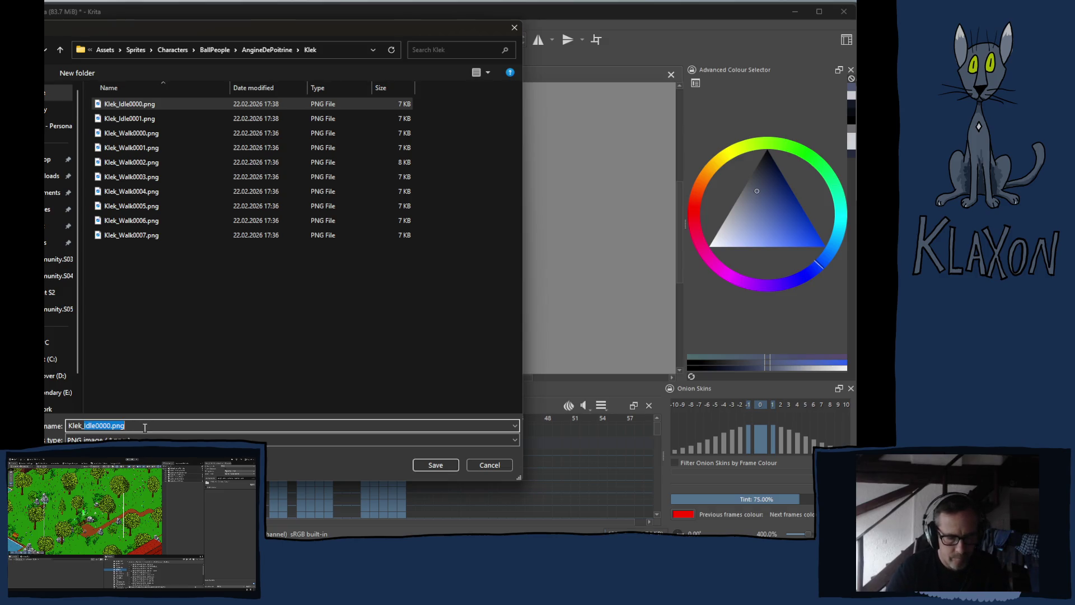
type("Jum")
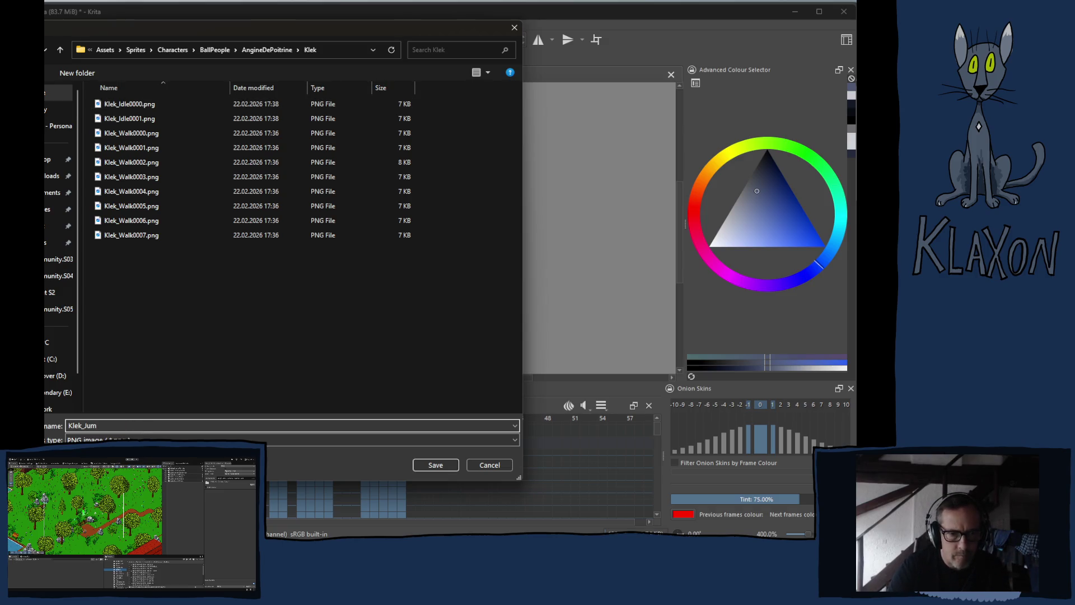
type("p")
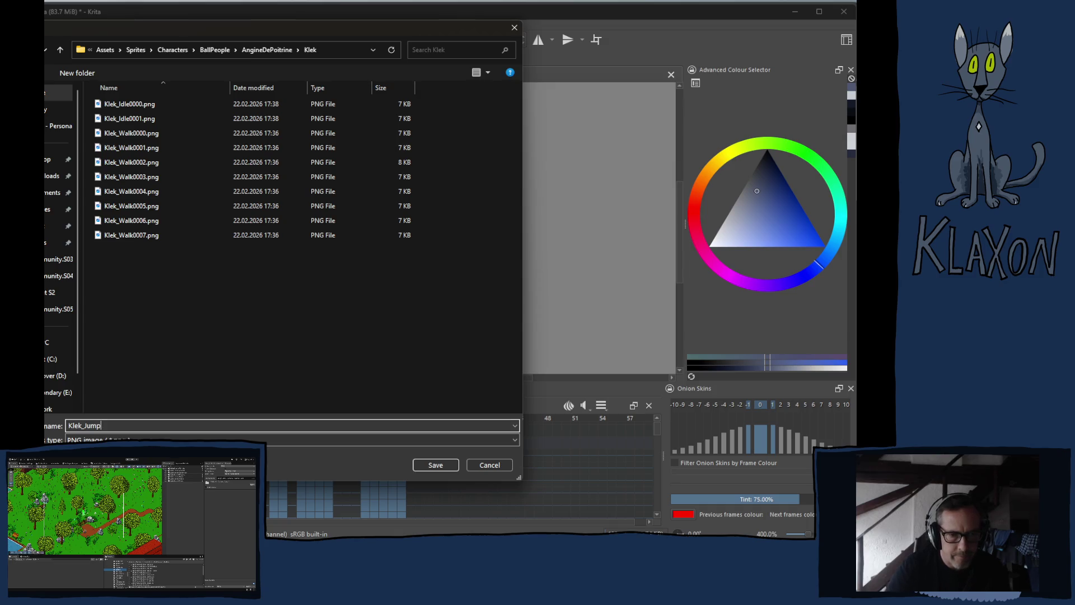
key("Return")
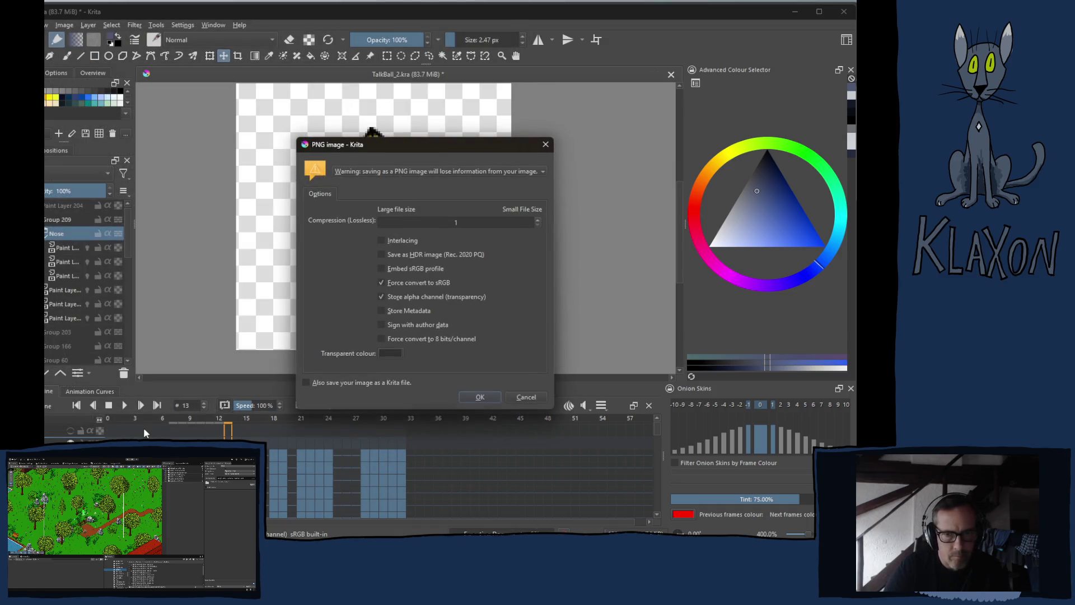
key("Return")
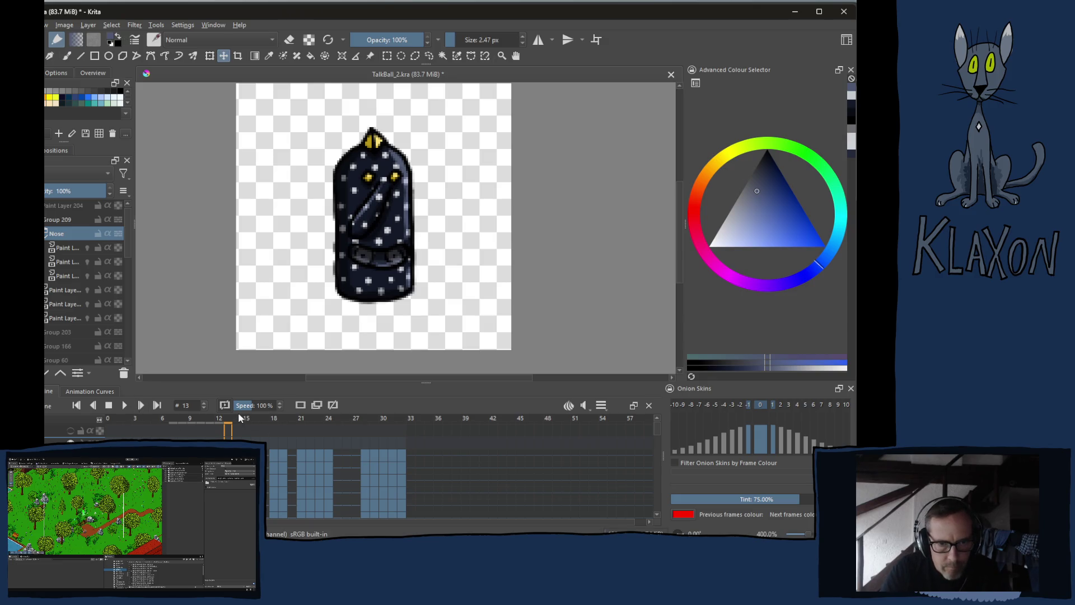
- Export frame 14 as Klek_Talk.png in the Klek folder
left_click(239, 417)
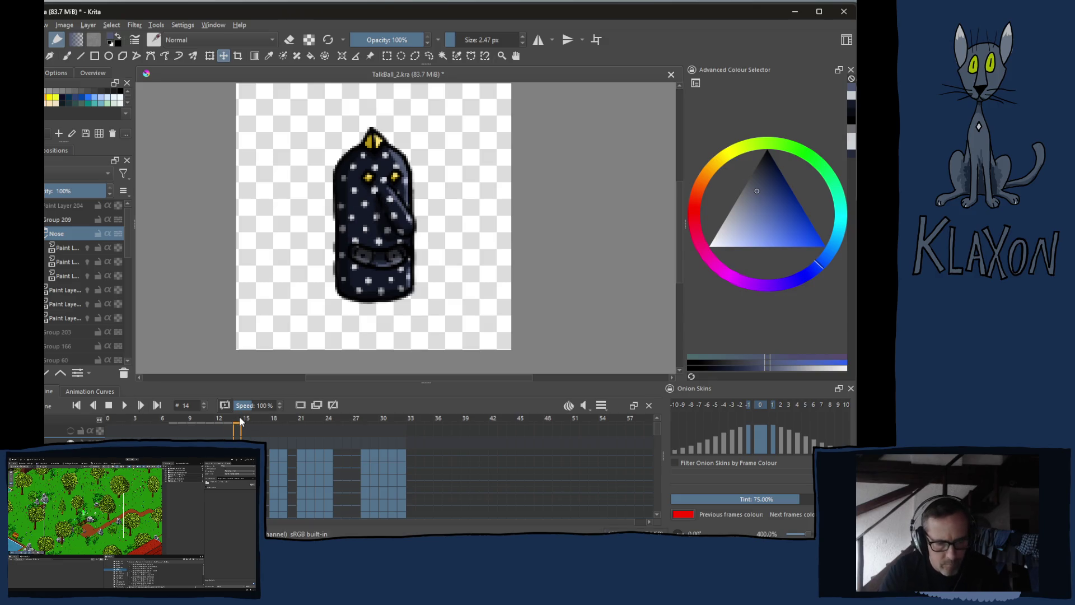
key("ctrl+shift+e")
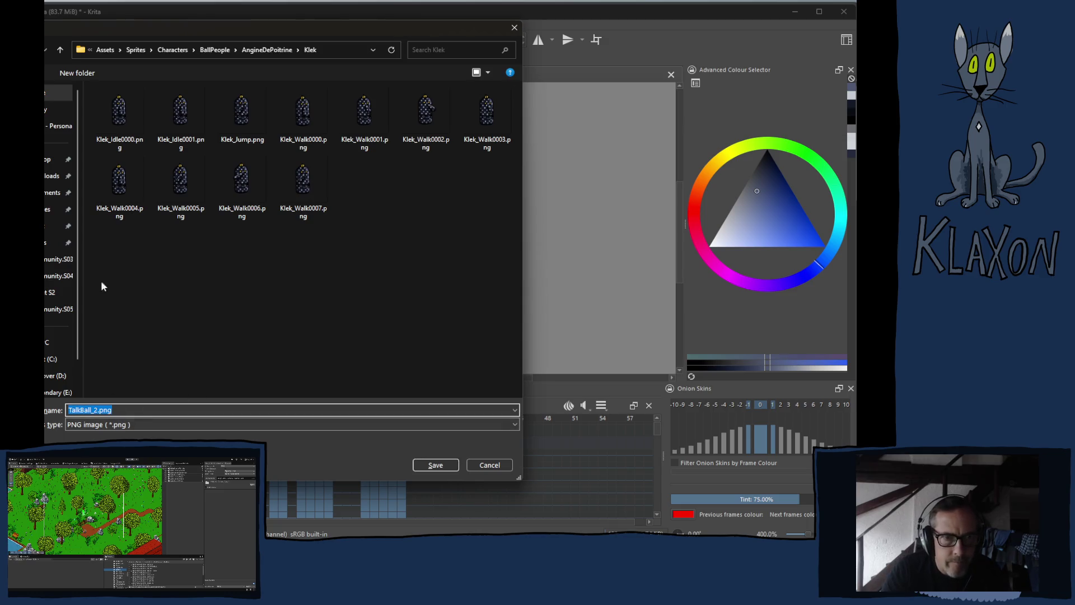
left_click(241, 112)
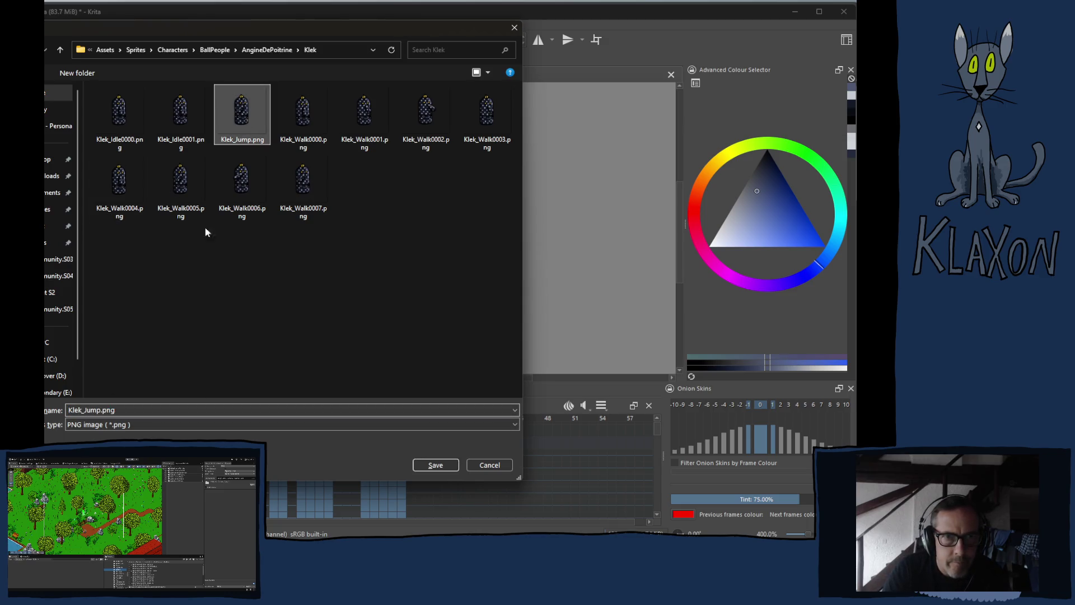
left_click(91, 409)
left_click_drag(84, 410, 99, 409)
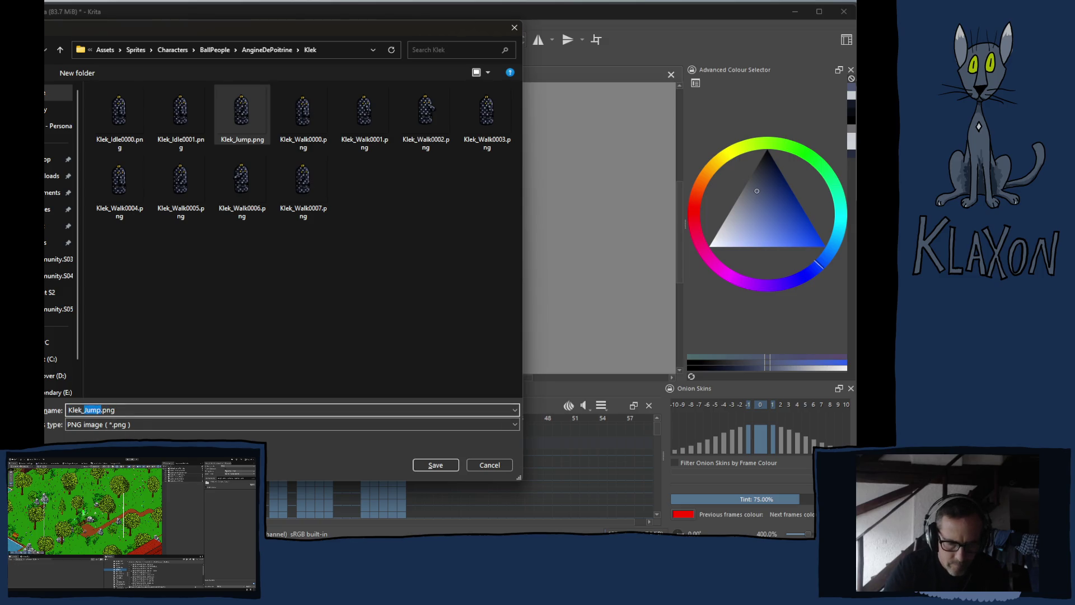
type("Talk")
key("Return")
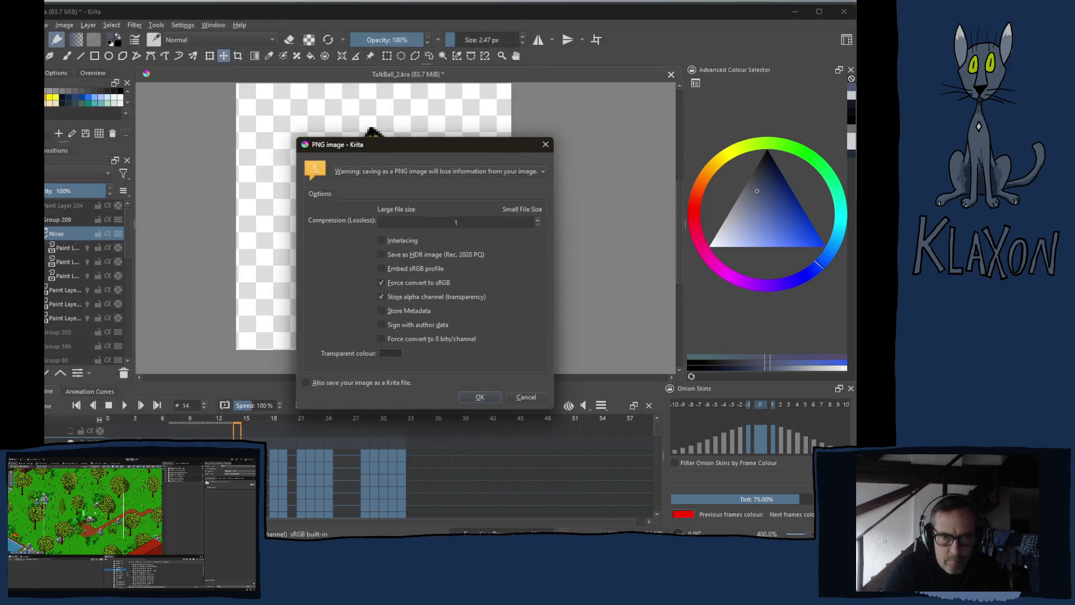
key("Return")
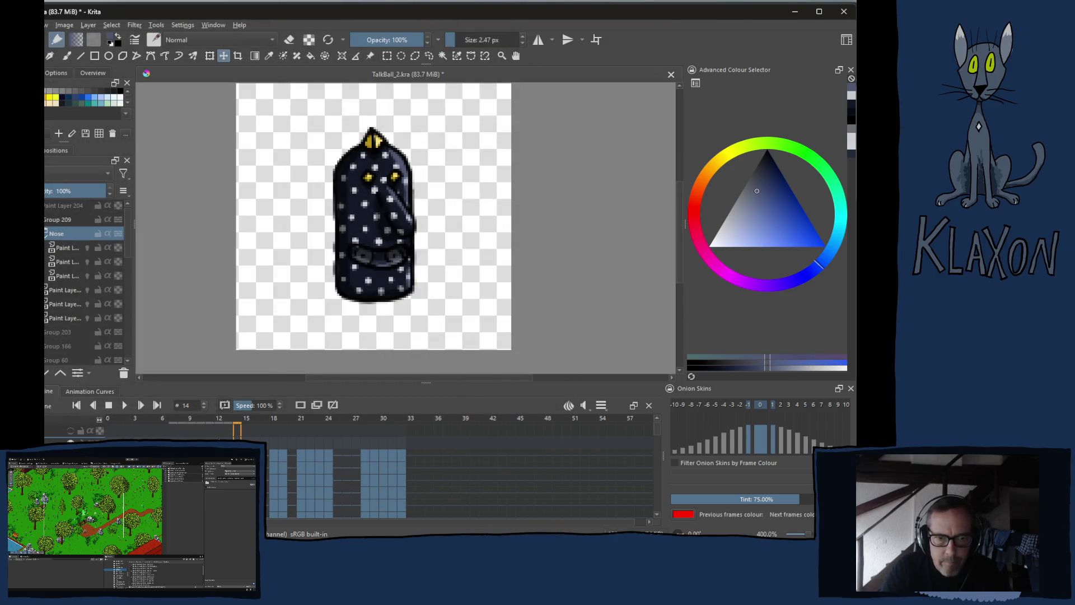
- Export frame 15 as Klek_Fall.png, then move to frame 18
left_click(244, 418)
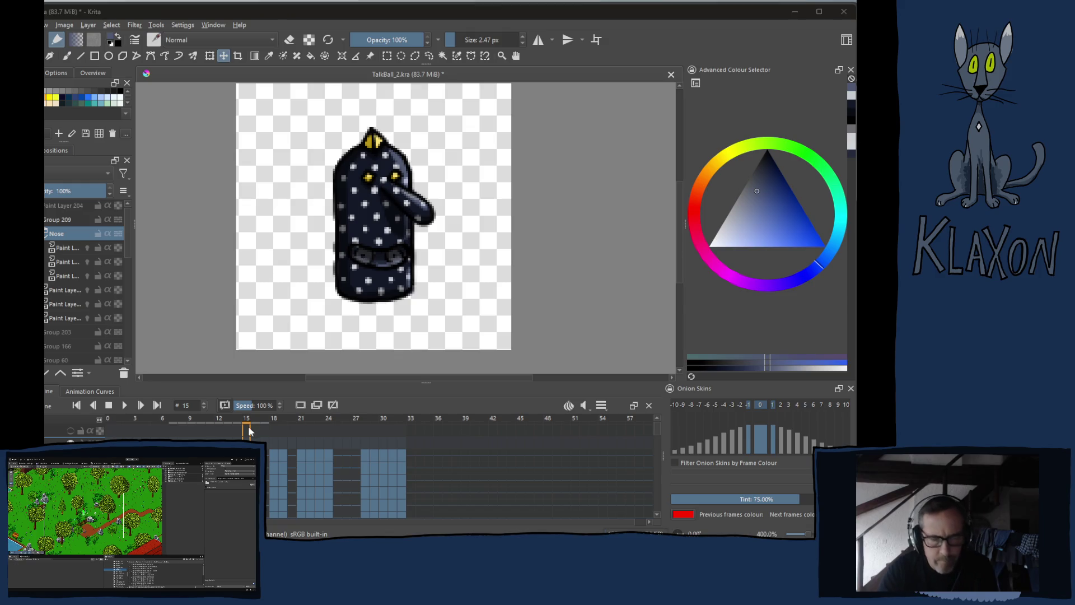
key("ctrl+shift+e")
left_click(242, 112)
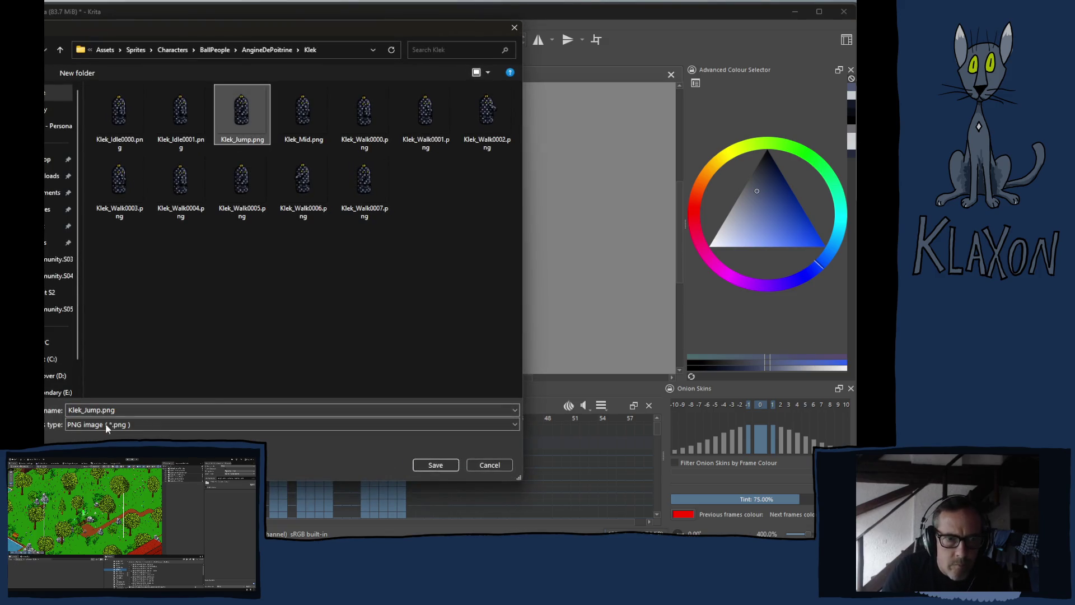
double_click(93, 410)
left_click_drag(84, 410, 100, 409)
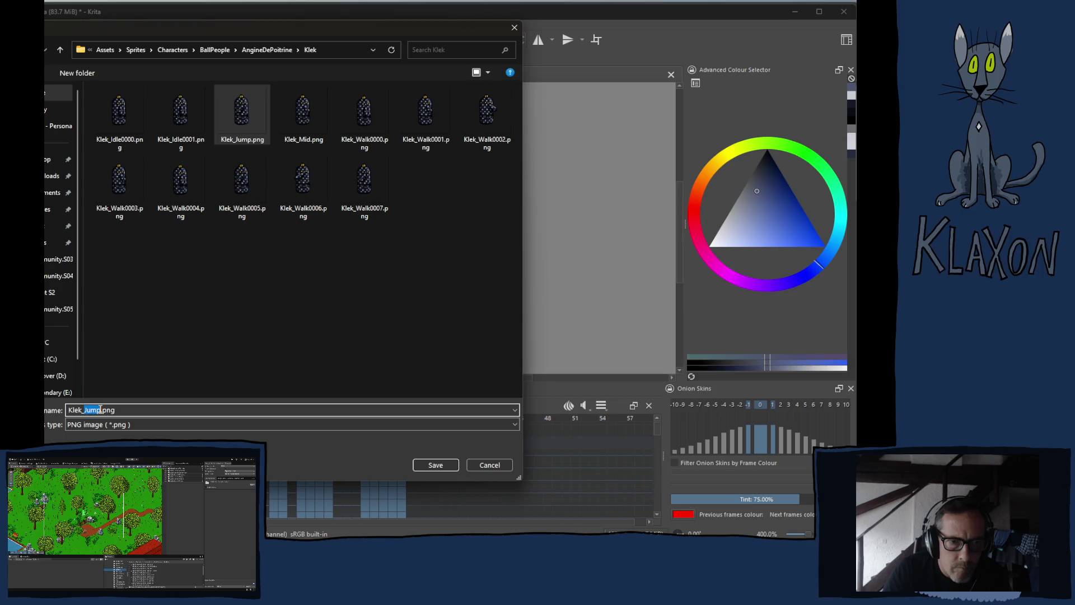
type("Fall")
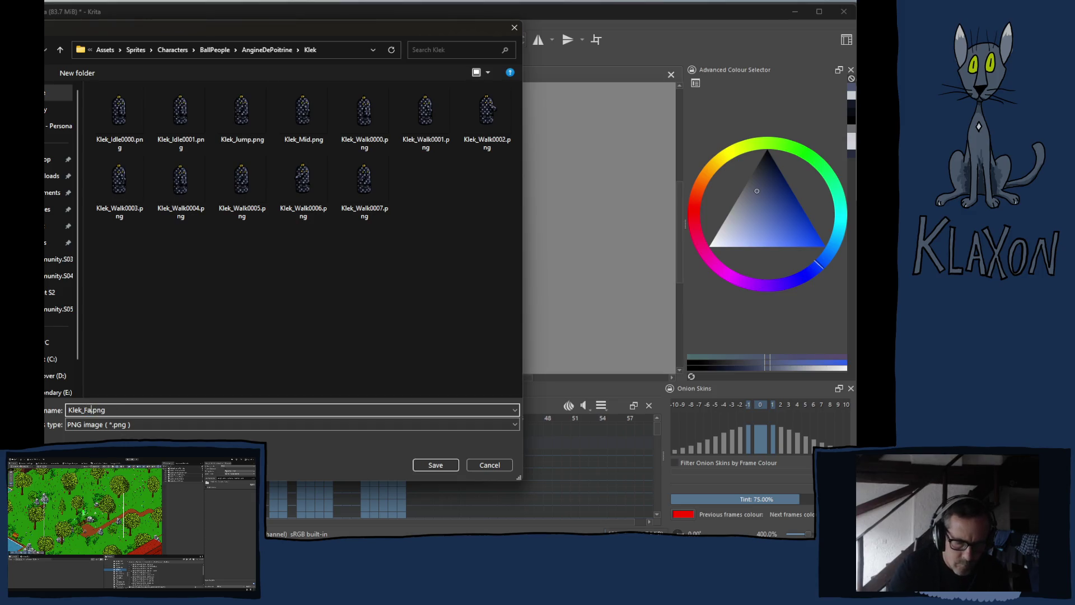
key("Return")
key("Return")
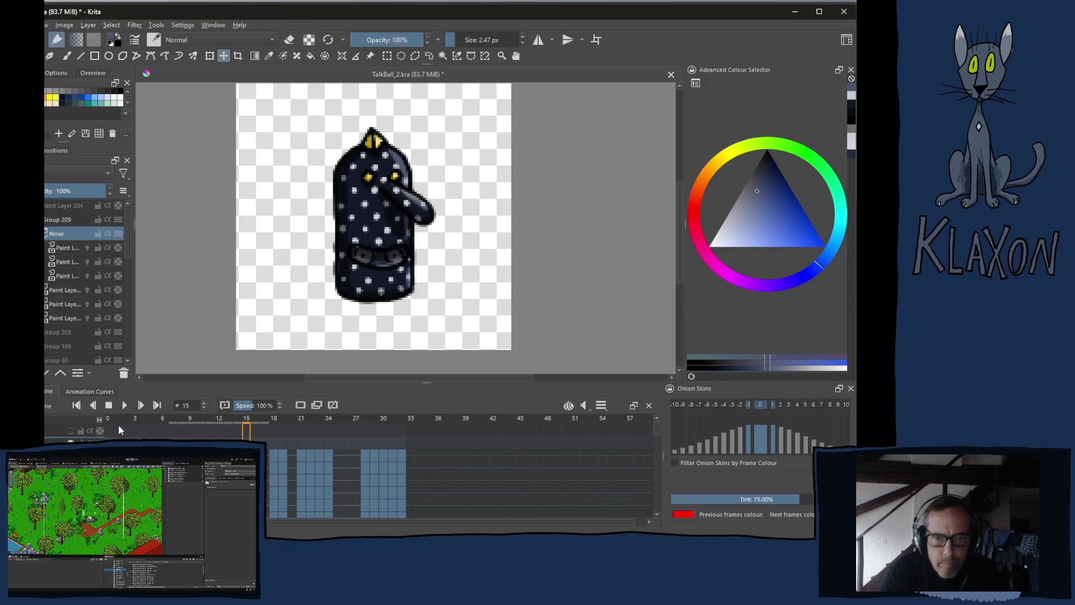
left_click(275, 419)
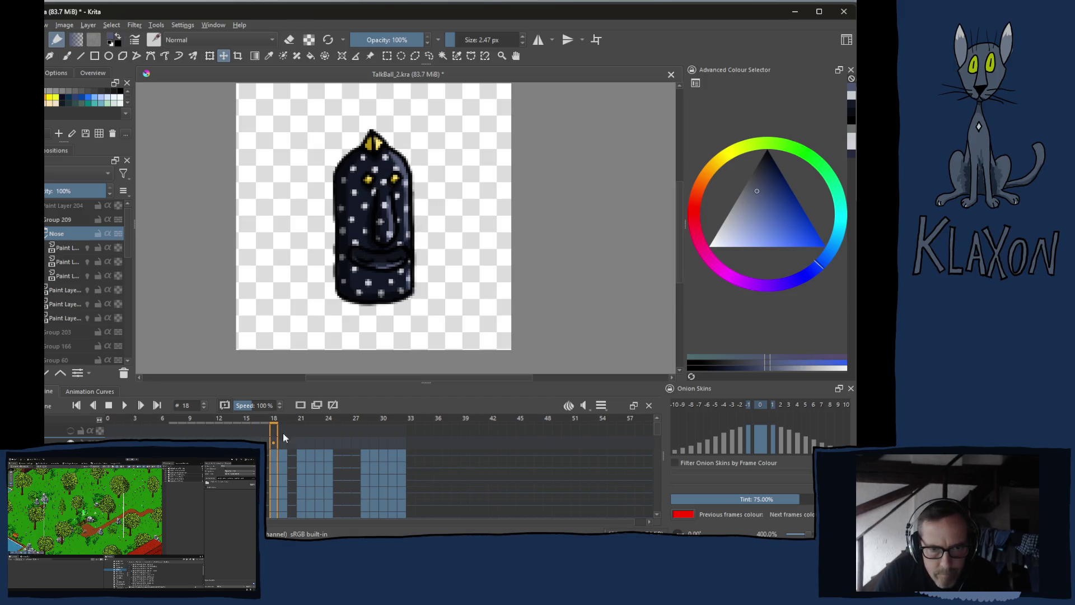
- Render frames 18–19 as the Klek_Idle_Blink image sequence
left_click(281, 454)
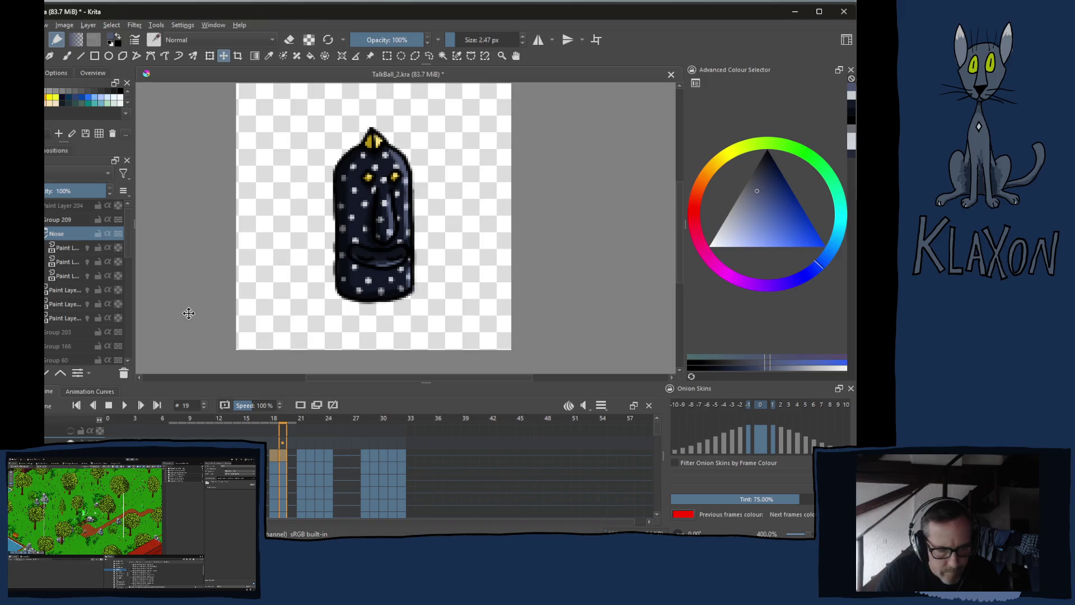
key("alt+f")
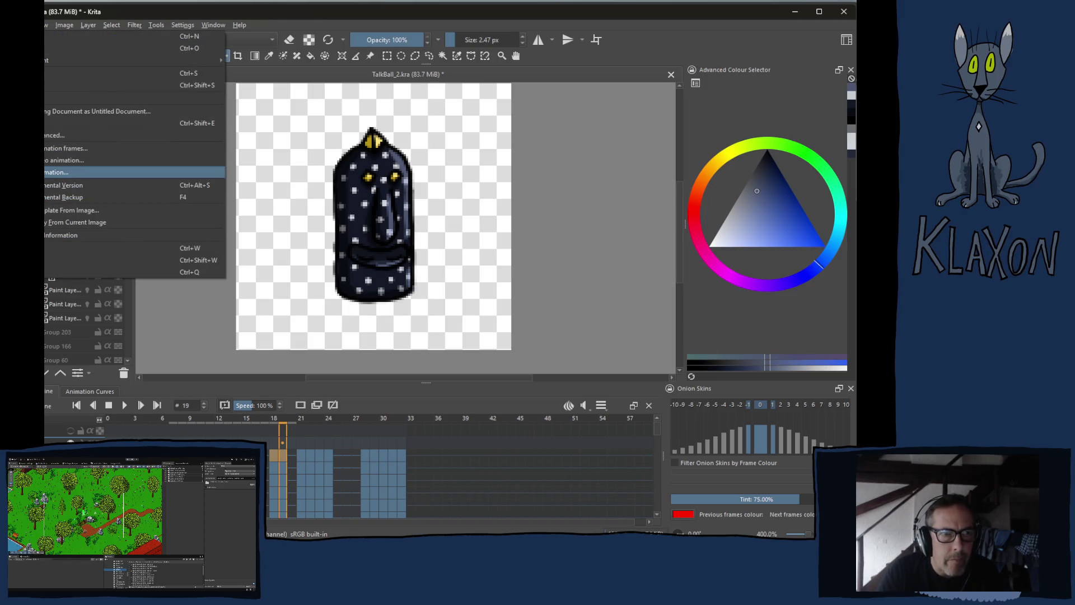
key("Return")
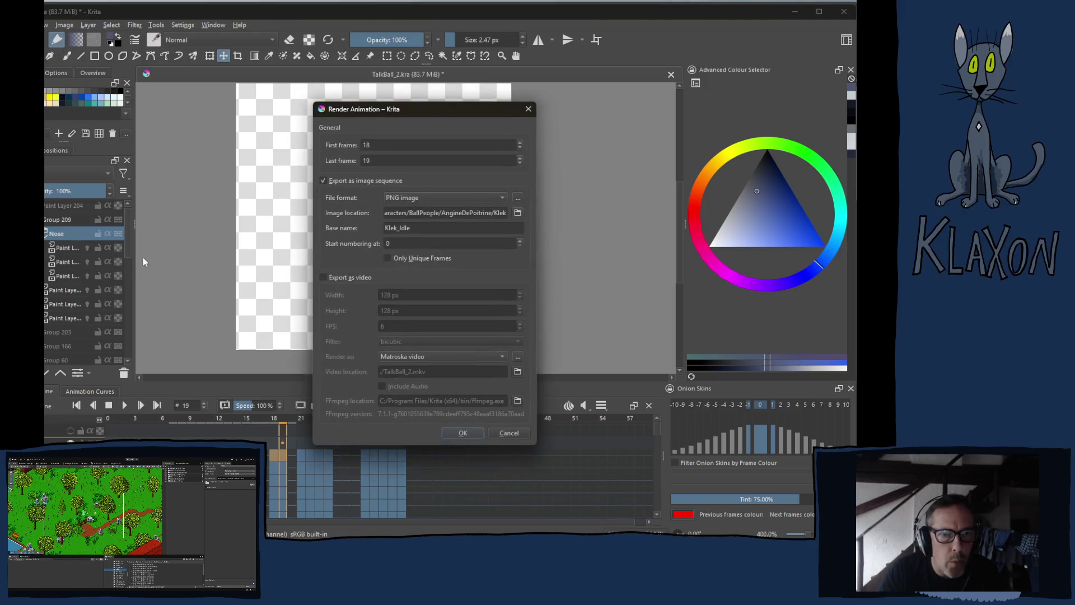
left_click(417, 229)
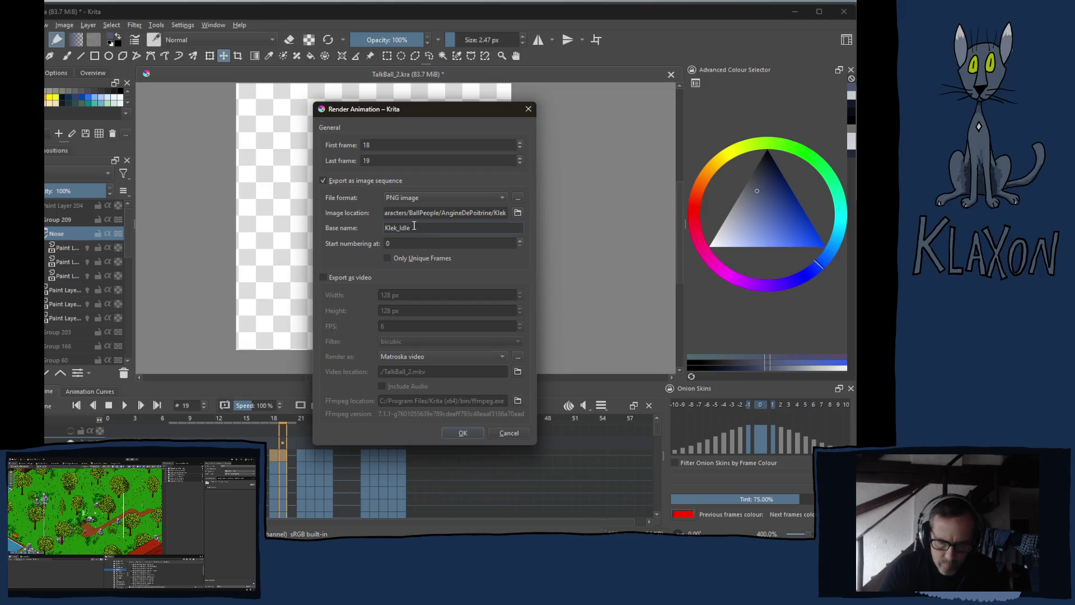
type("_Bl")
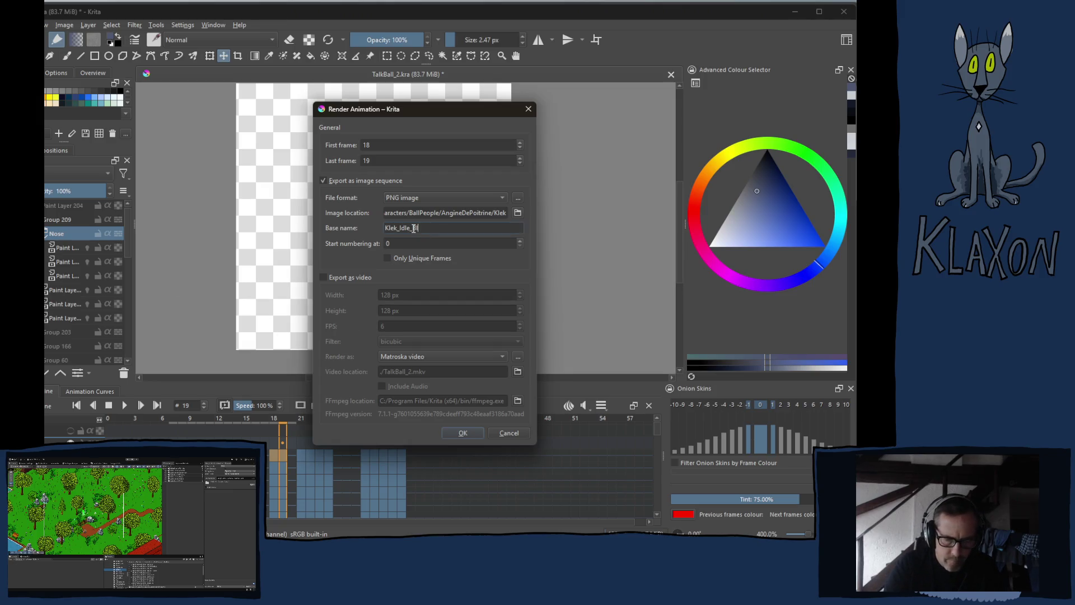
type("ink")
key("Return")
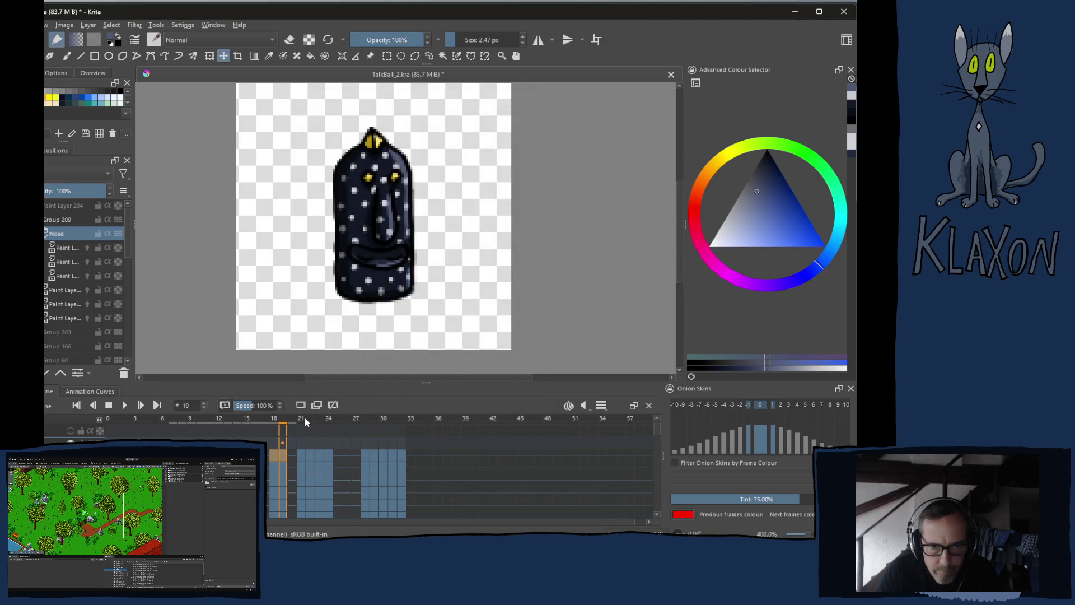
- Render frames 21–24 as the Klek_Sleep image sequence
left_click_drag(301, 455, 329, 454)
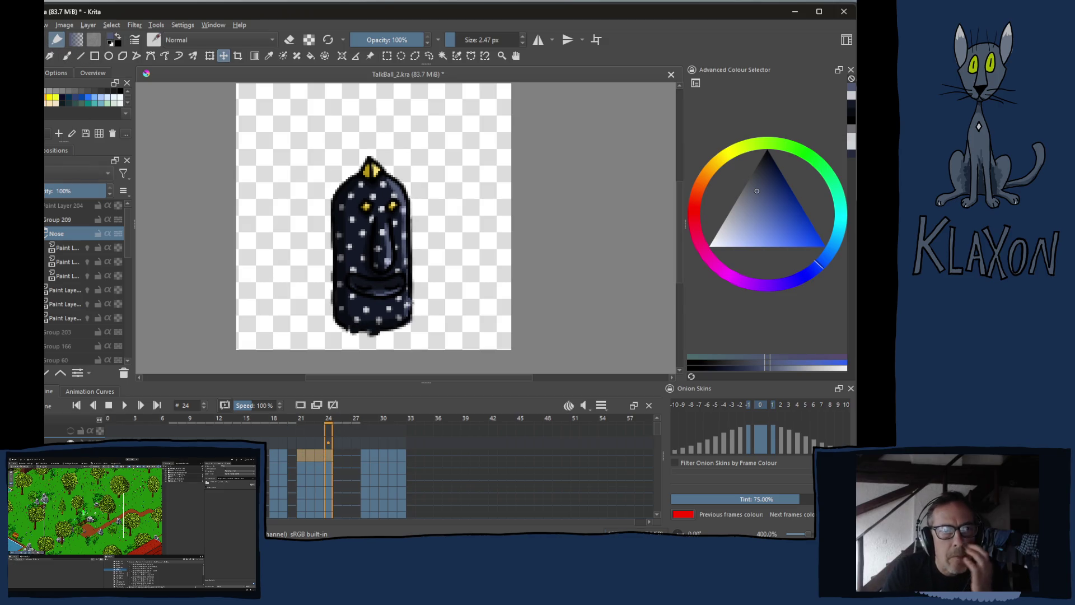
left_click(30, 24)
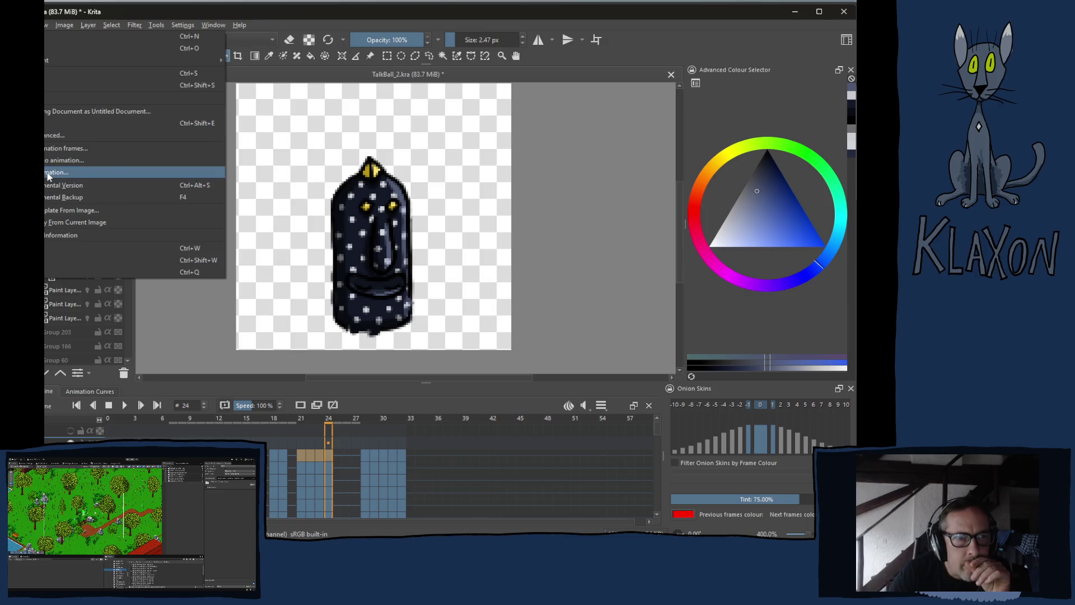
left_click(56, 172)
left_click(400, 228)
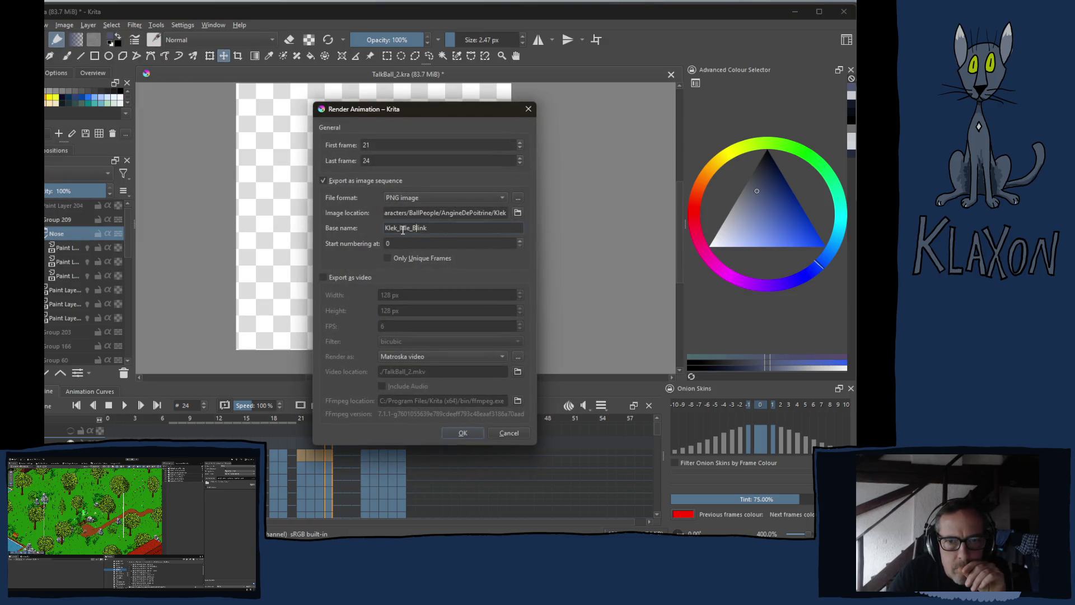
left_click_drag(401, 228, 452, 229)
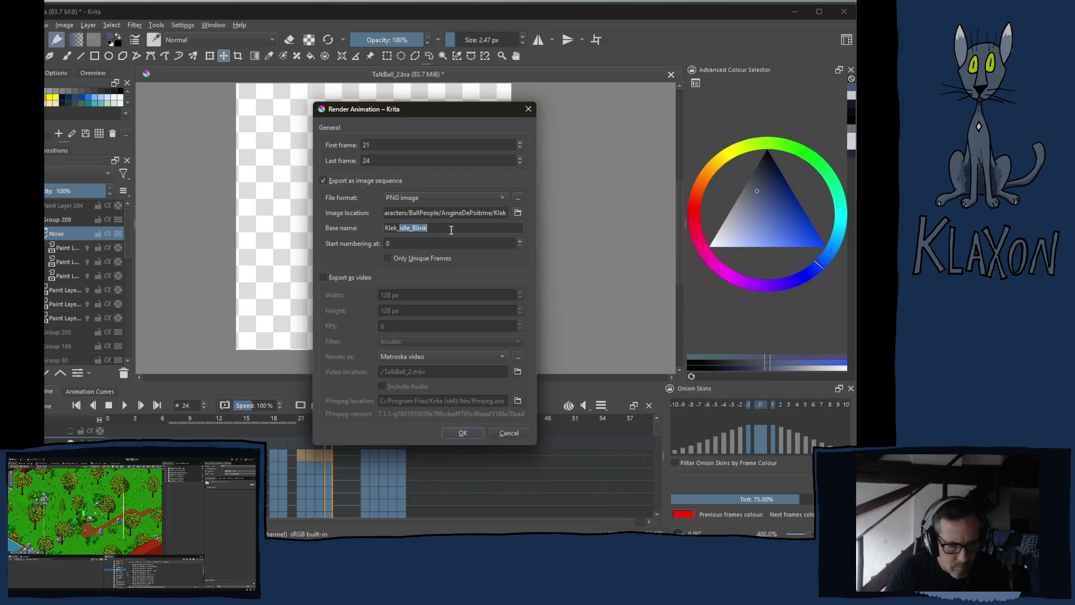
type("S")
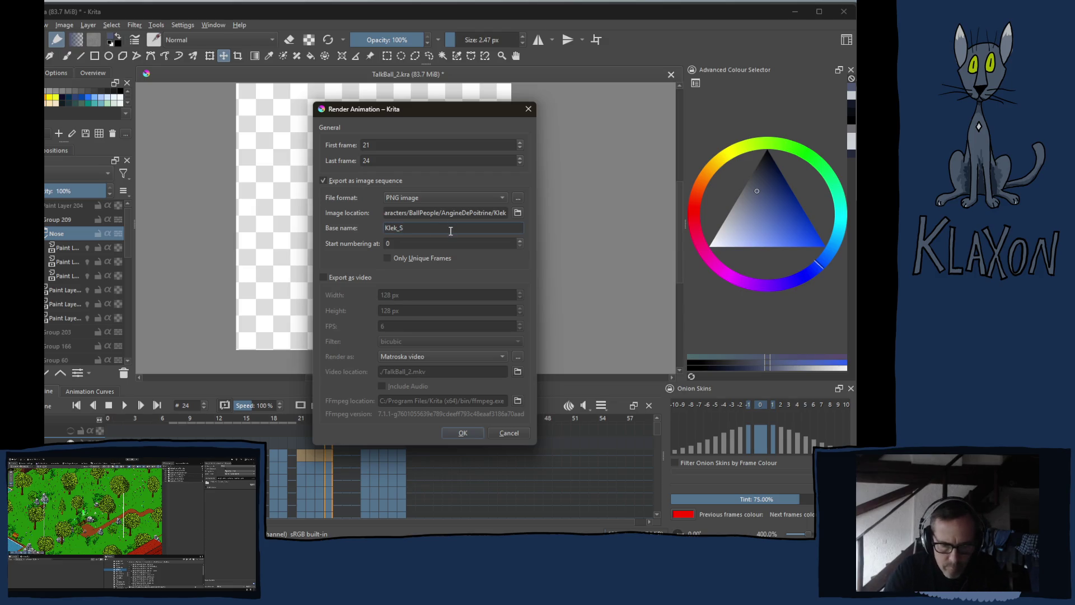
type("ep")
key("Return")
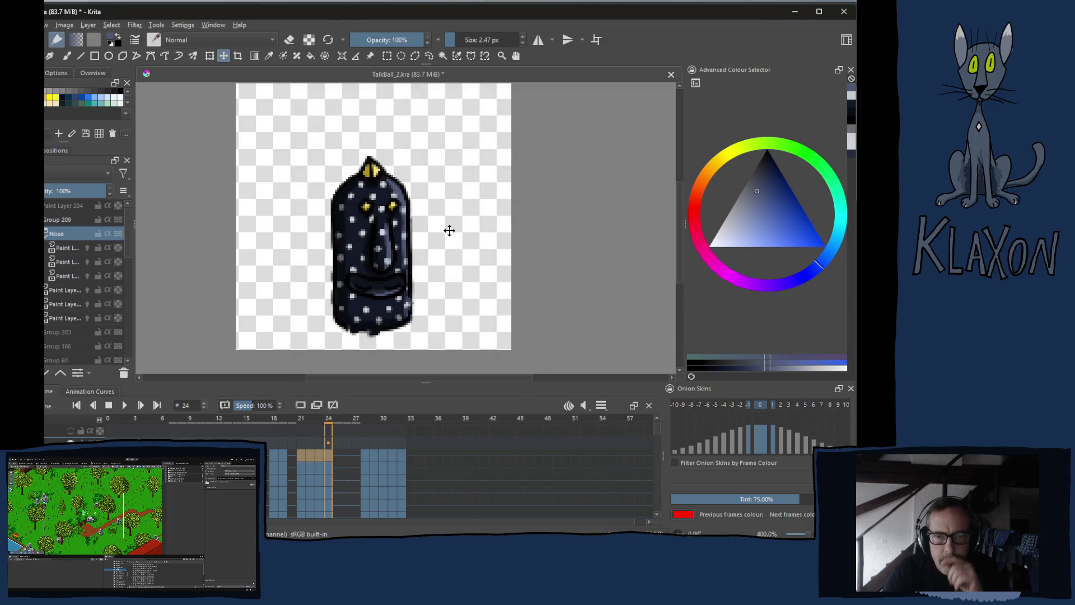
- Select frames 28–32 and render them as the Klek_Lick PNG sequence
left_click(367, 460)
left_click(401, 456, "shift")
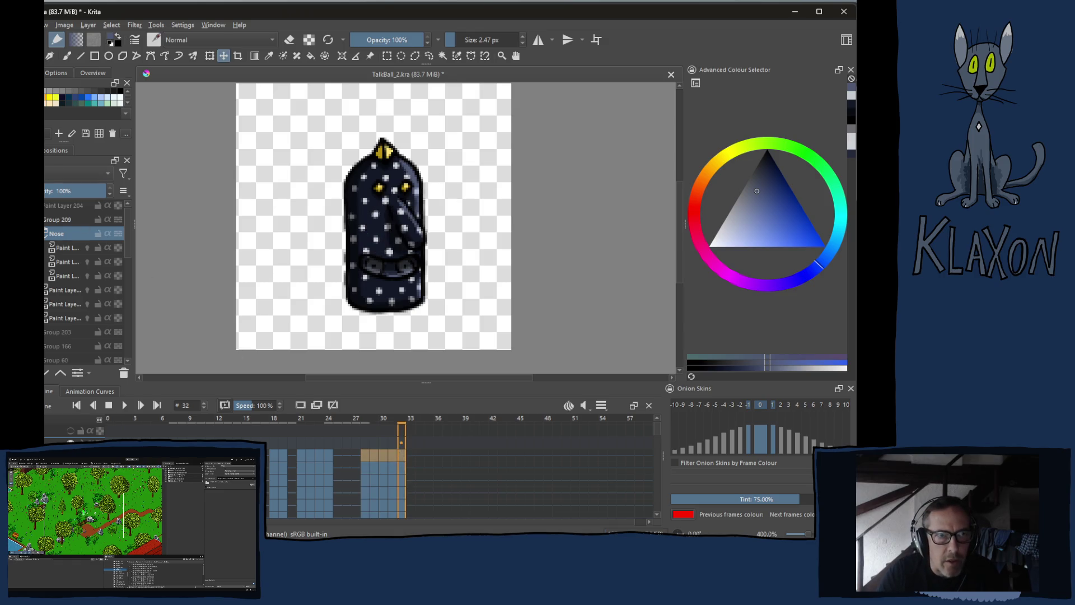
left_click(45, 24)
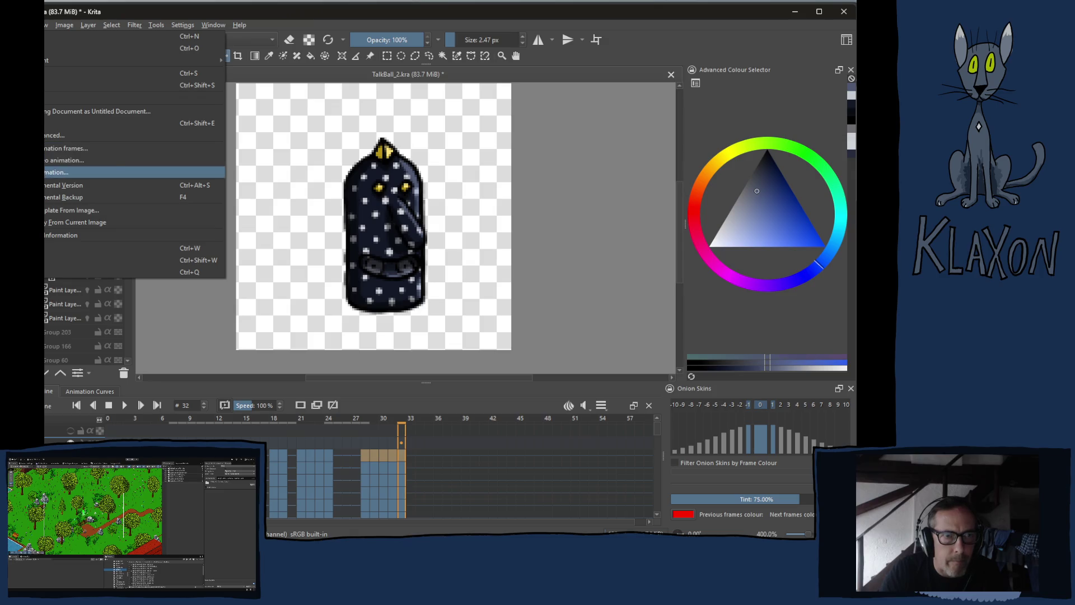
left_click(112, 174)
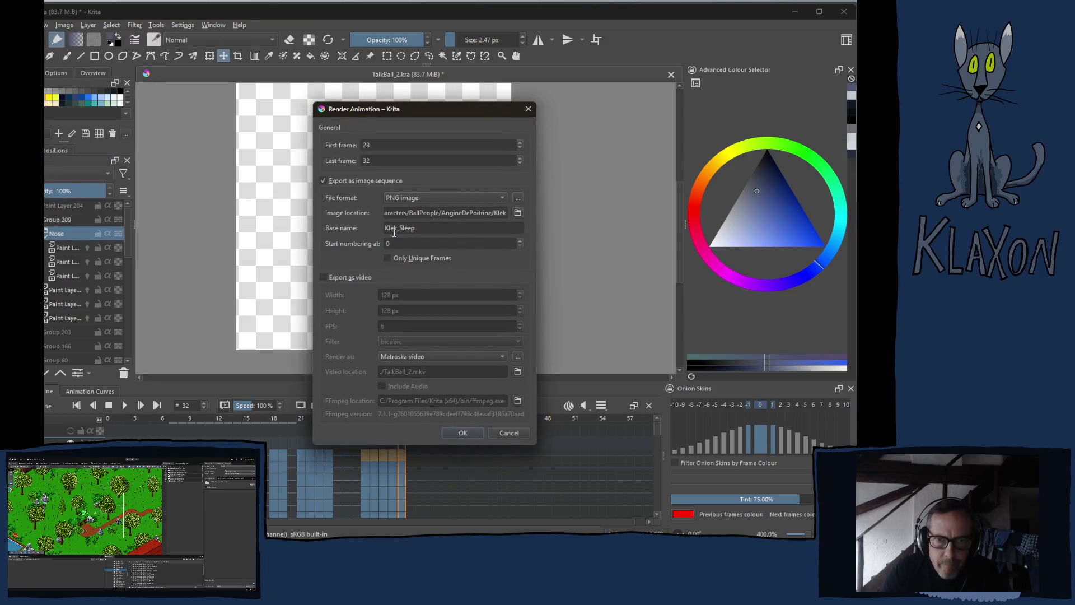
left_click_drag(400, 229, 426, 231)
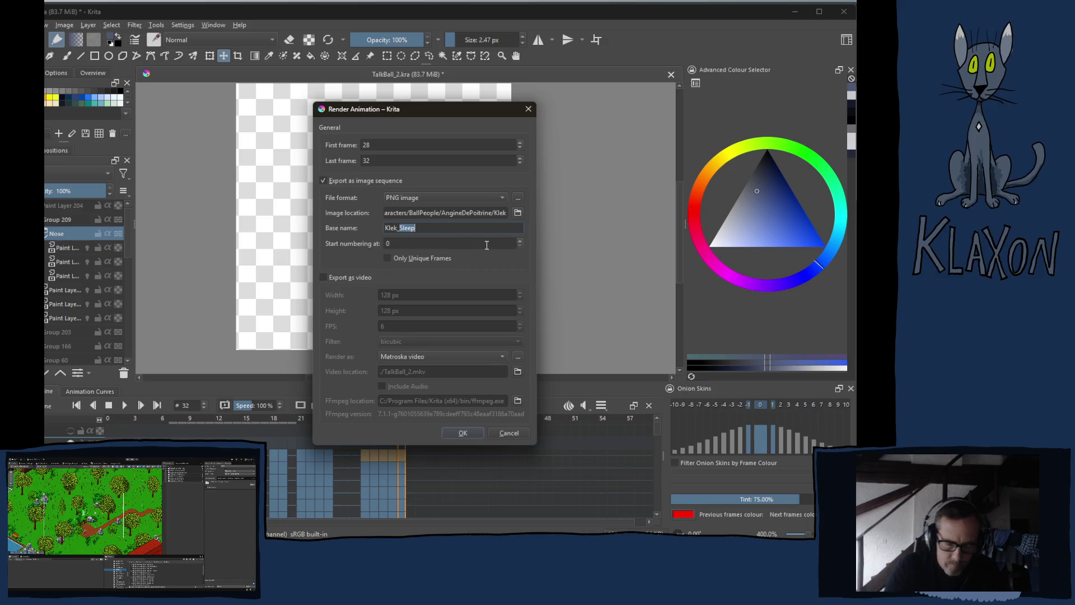
type("Lick")
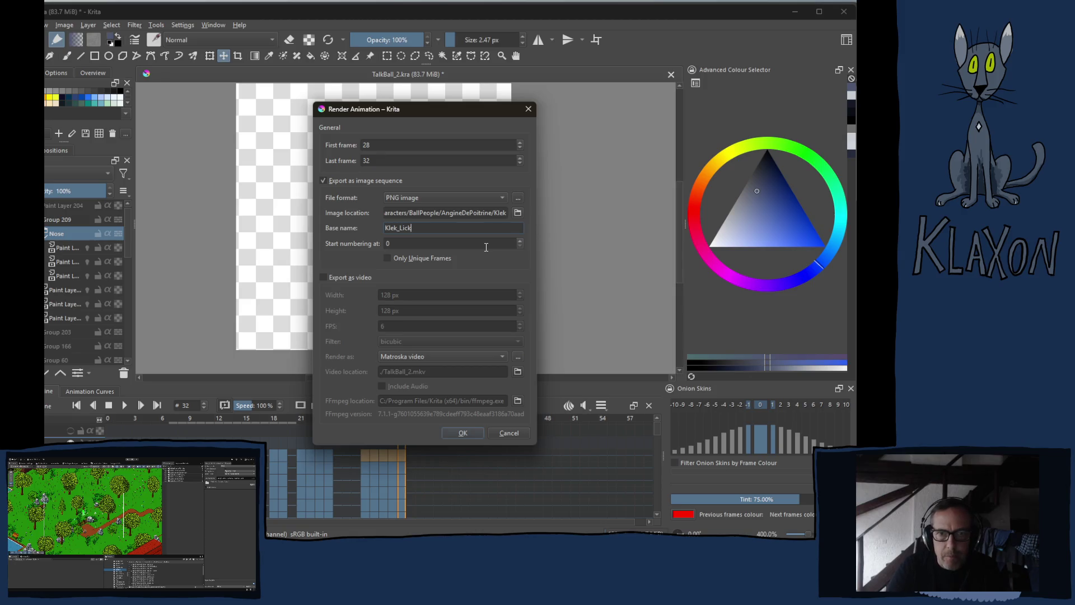
key("Return")
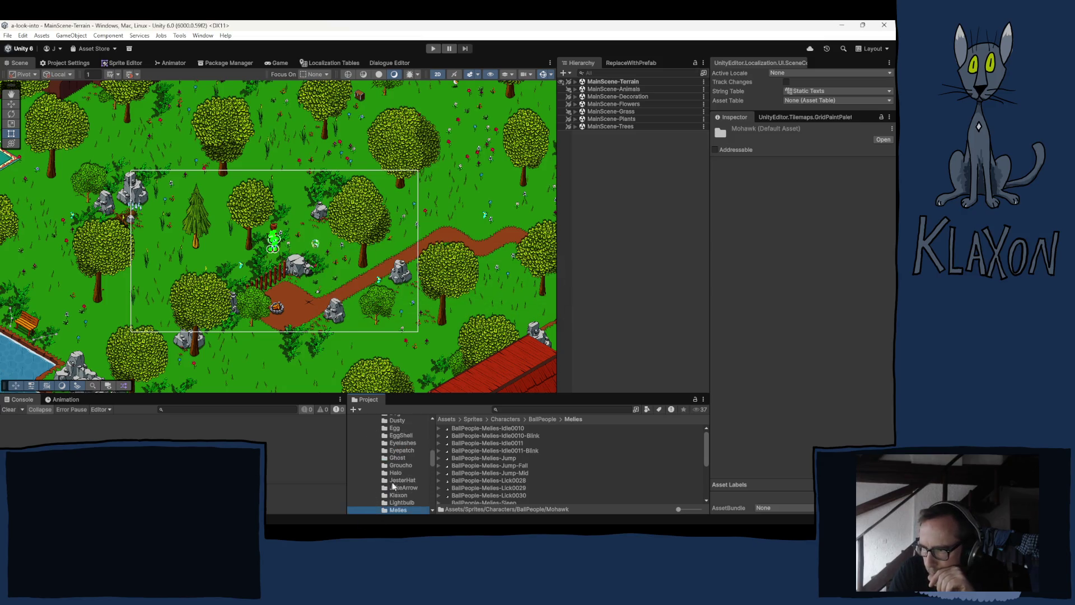
- Expand AngineDePoitrine in Unity's Project window and open the Klek folder to view the imported sprites
left_click(399, 463)
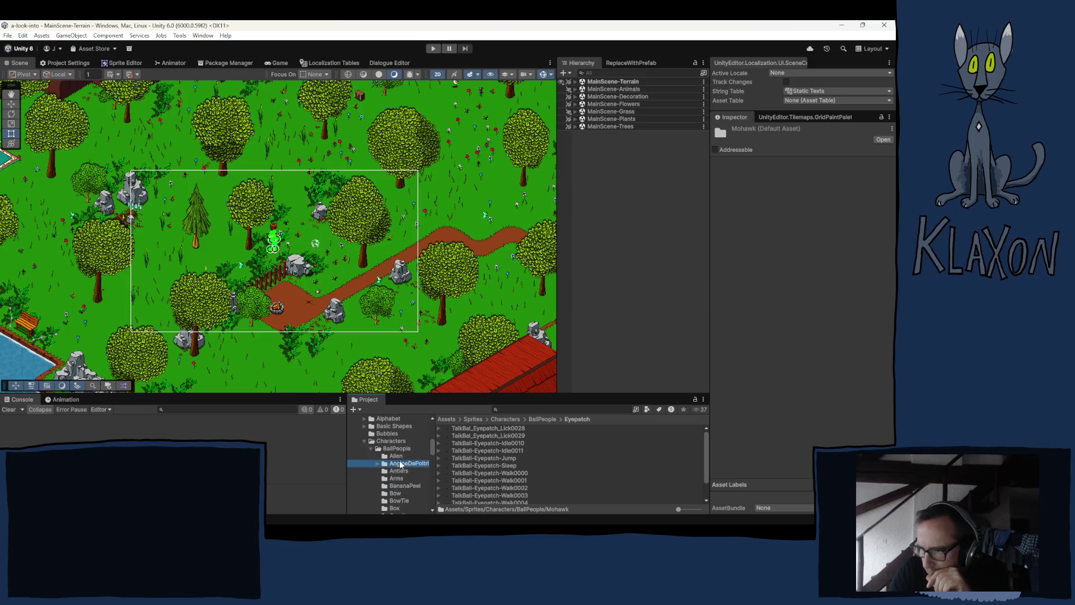
left_click(377, 464)
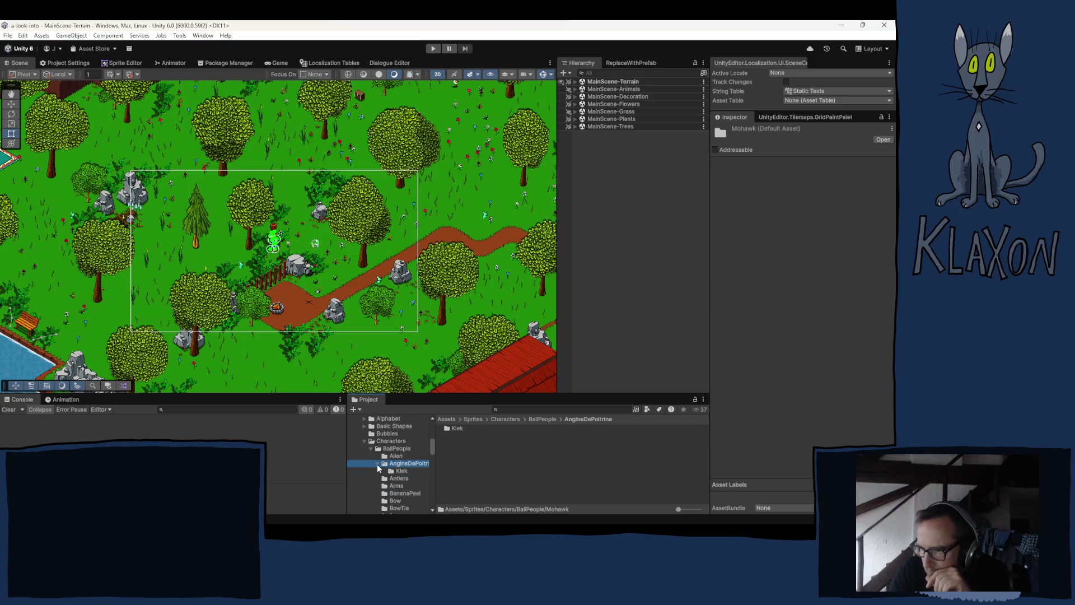
left_click(402, 471)
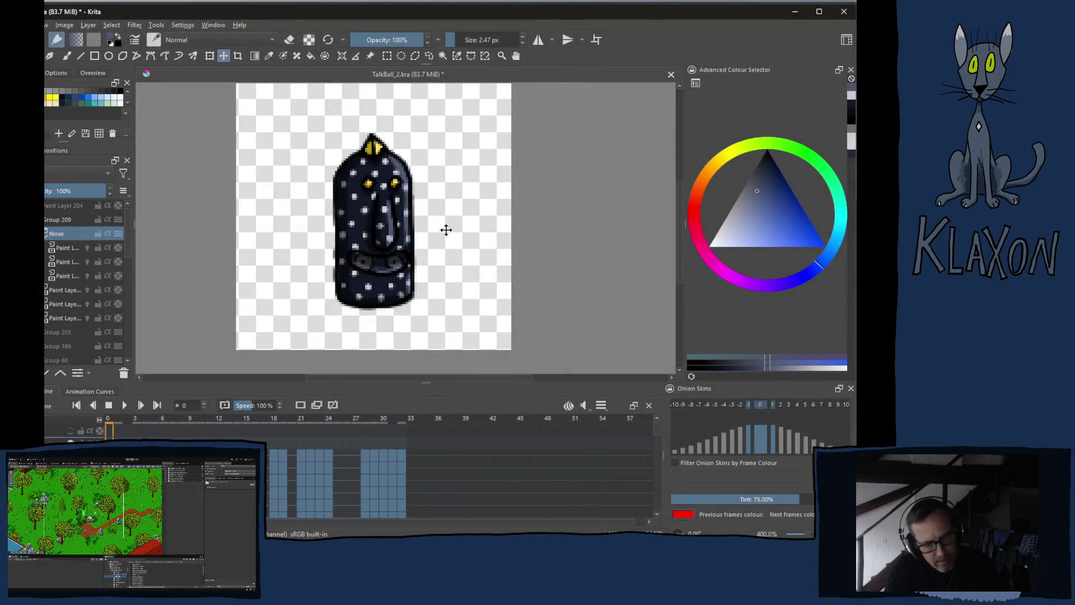
- Save TalkBall_2, add a new paint layer, hide the starry character group and show Legs
key("ctrl+s")
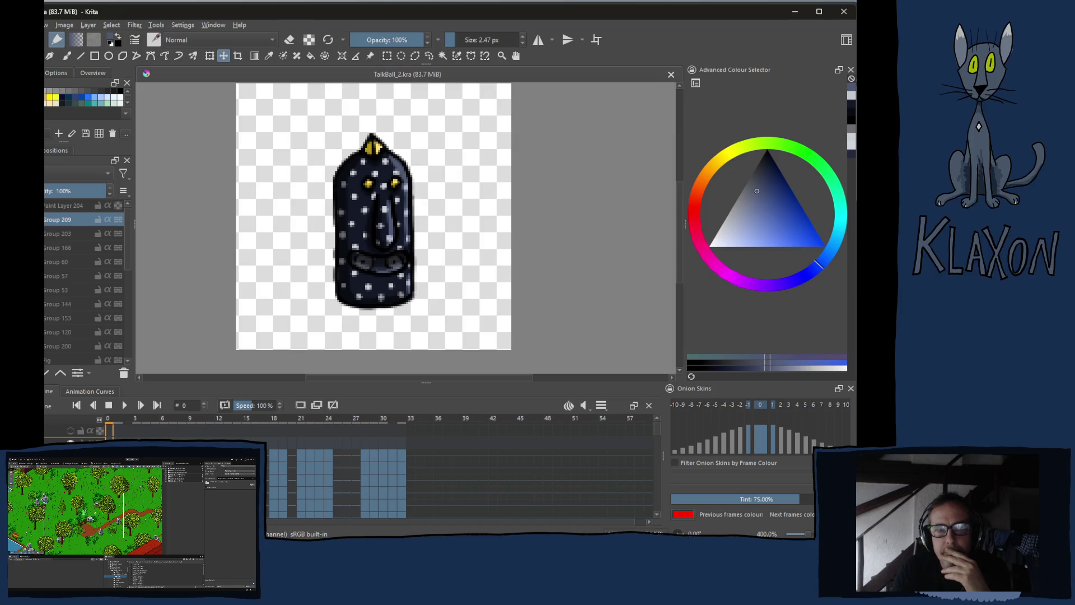
key("Insert")
key("Insert")
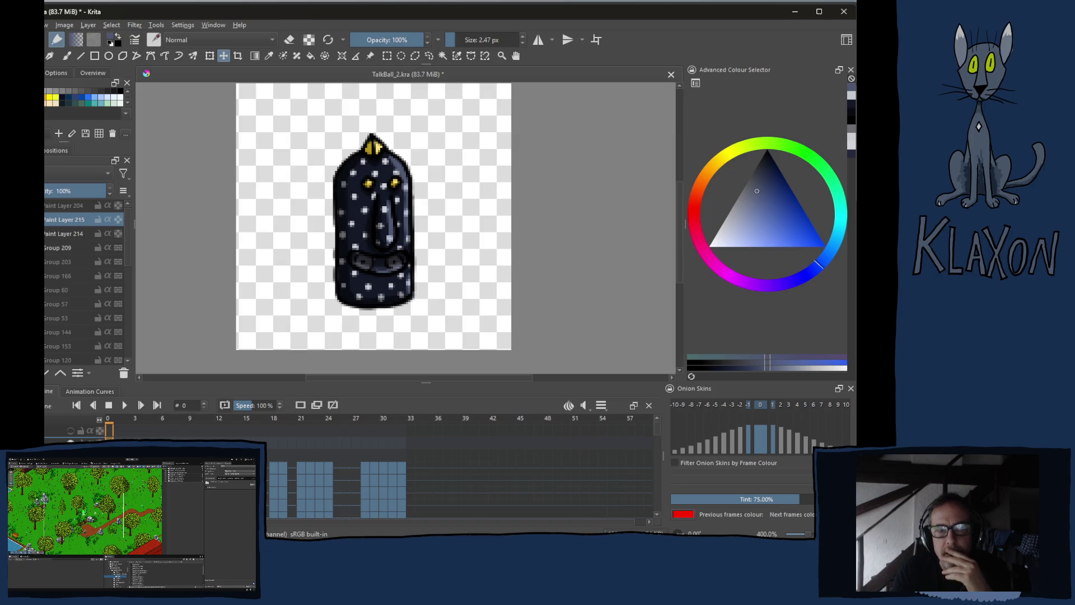
left_click(46, 248)
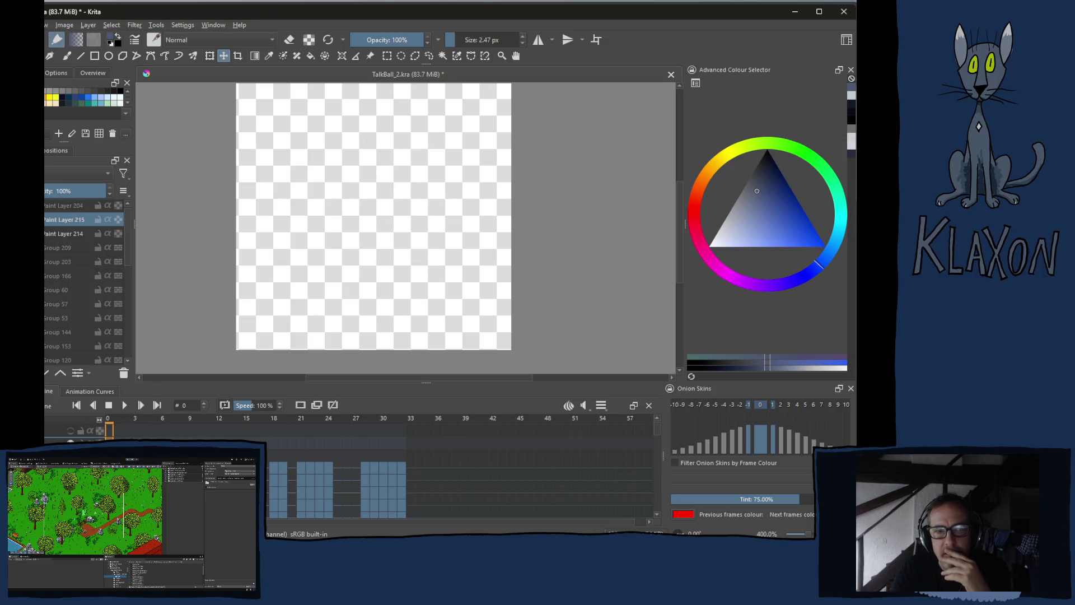
scroll(49, 240, "down", 3)
scroll(63, 340, "down", 3)
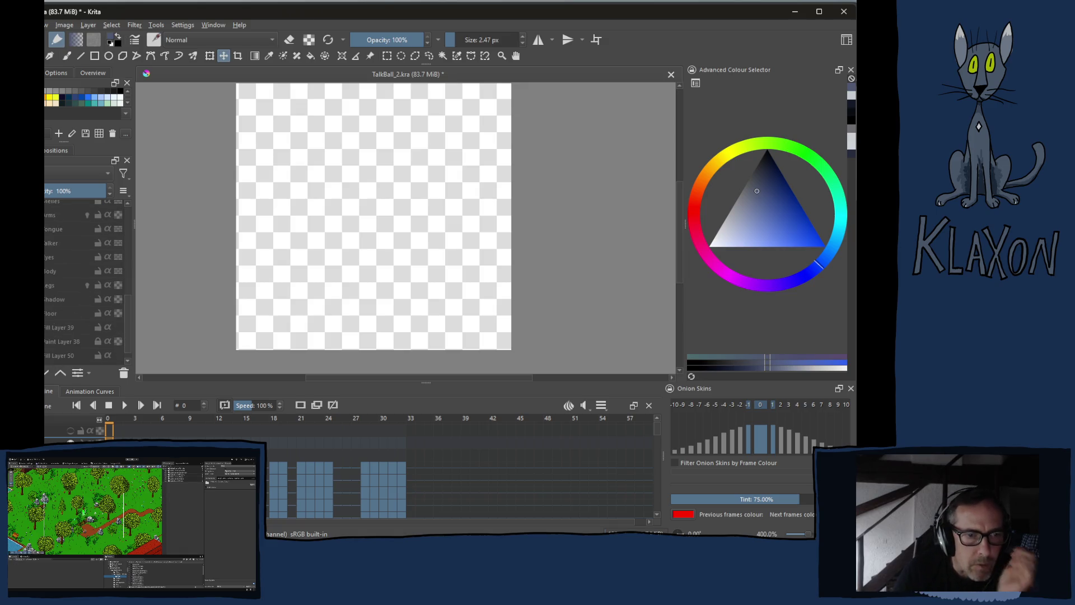
left_click(46, 285)
- Show the Body, Eyes, Tongue and Arms layers, leaving Walker hidden after trying it
left_click(46, 271)
left_click(46, 257)
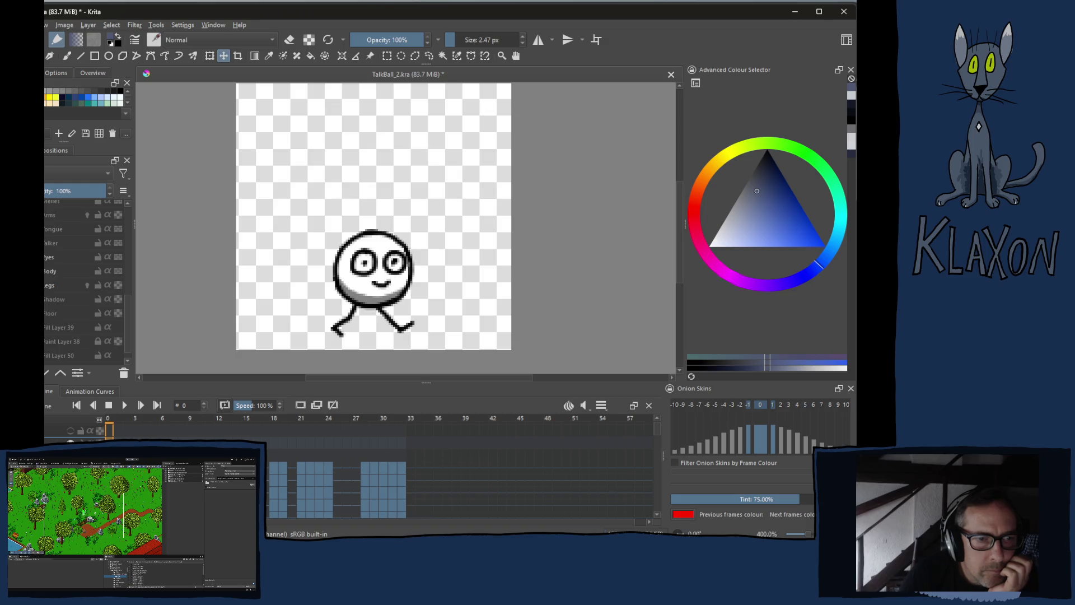
left_click(46, 243)
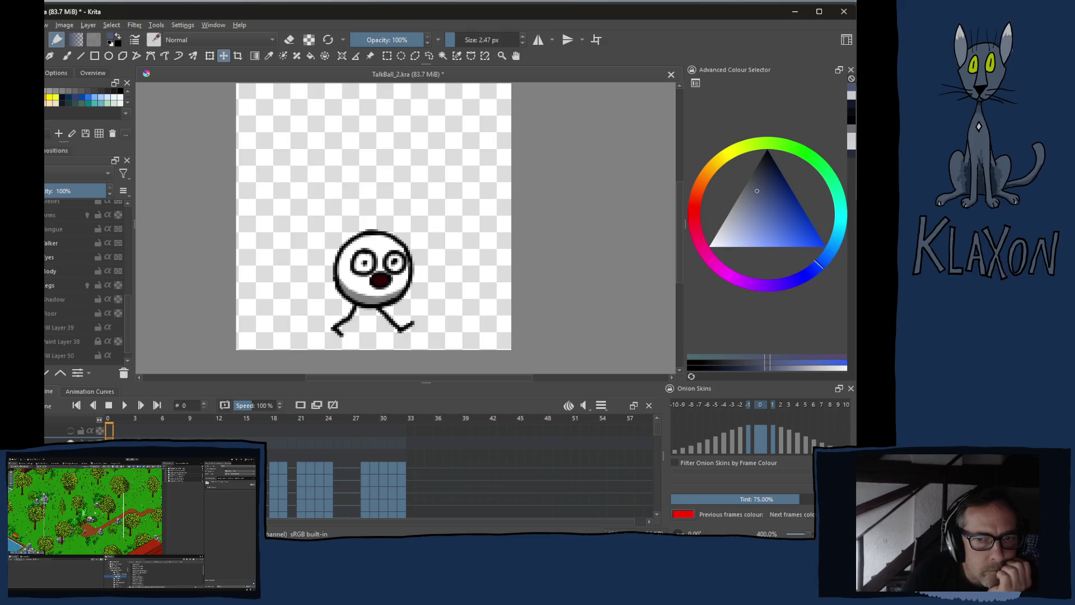
left_click(46, 243)
left_click(46, 229)
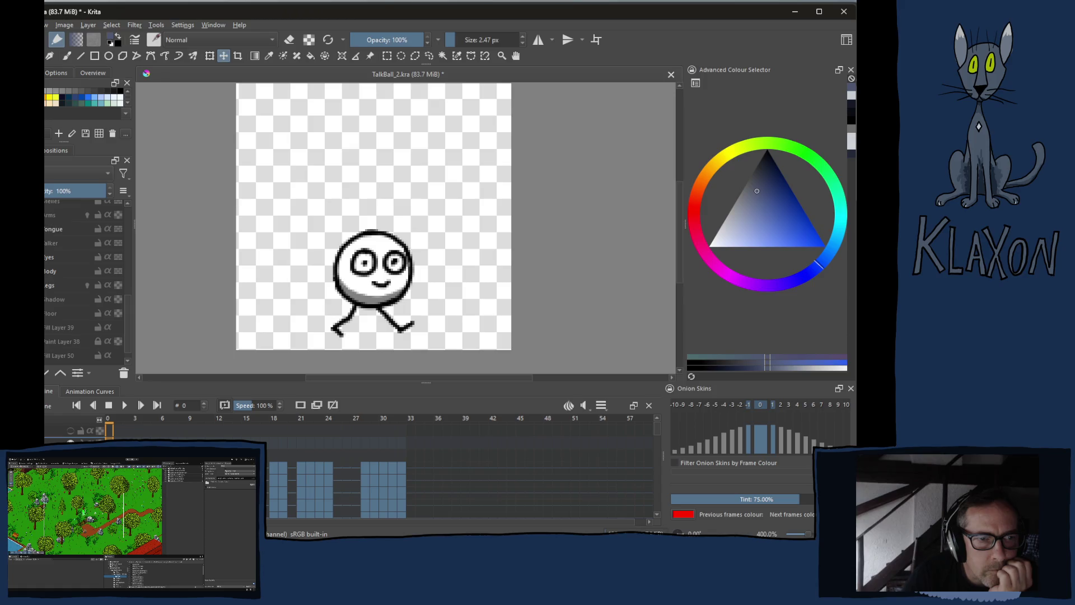
left_click(45, 215)
scroll(56, 266, "up", 1)
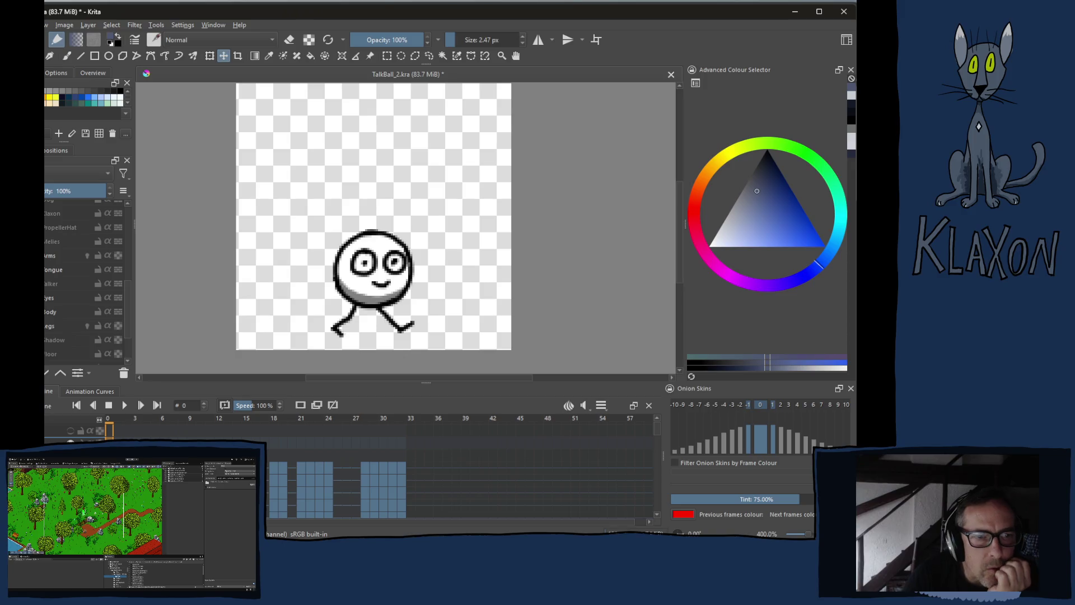
- Play the animation and stop on frame 12
key("space")
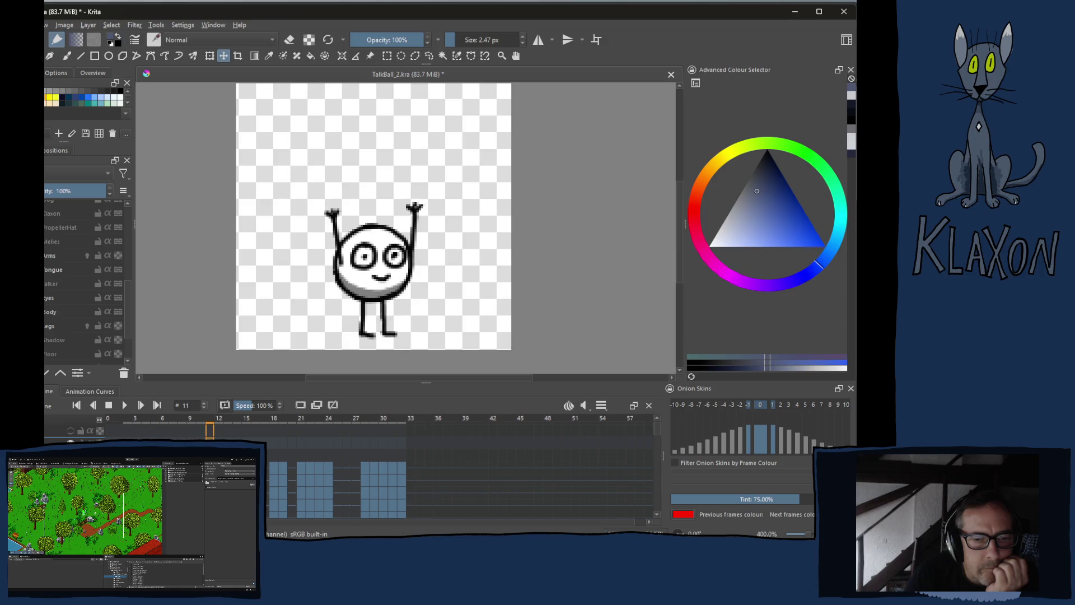
key("period")
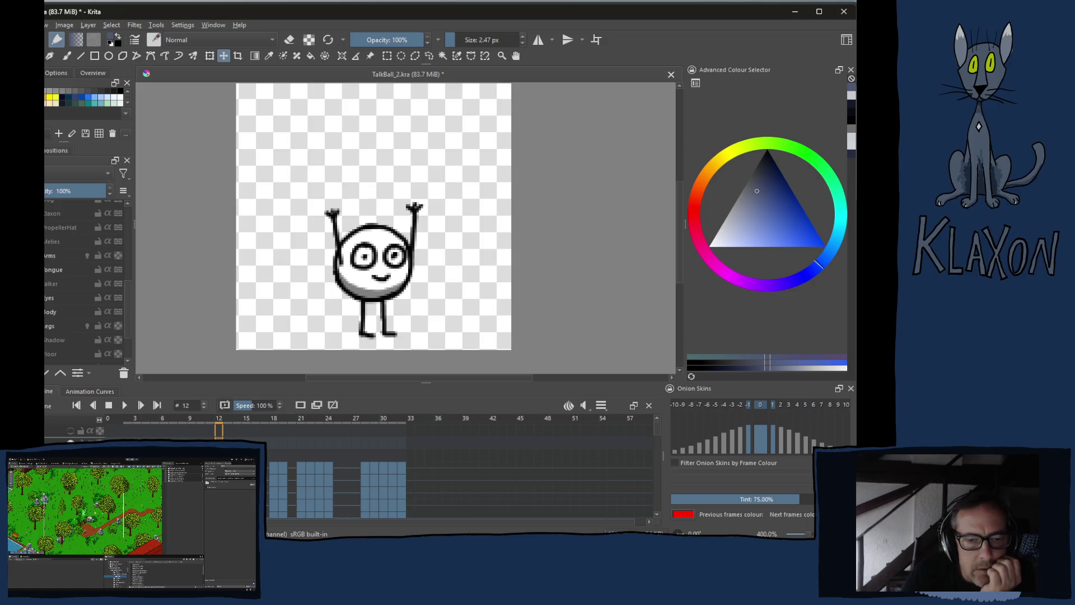
scroll(659, 432, "down", 2)
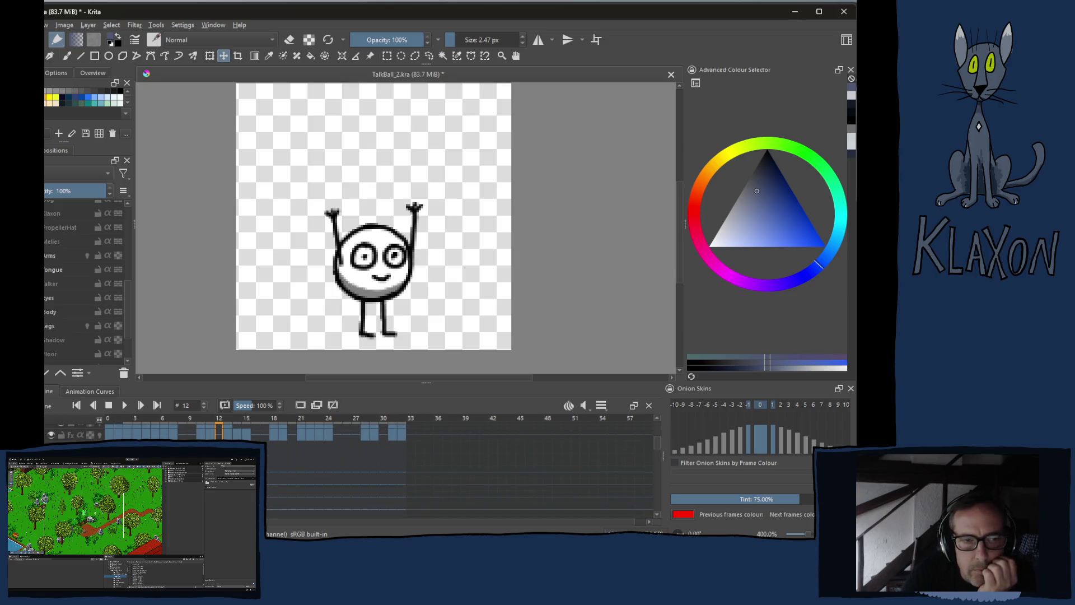
- Replace the Arms layer's frame 12 with a blank frame so the character has no arms there
left_click(50, 257)
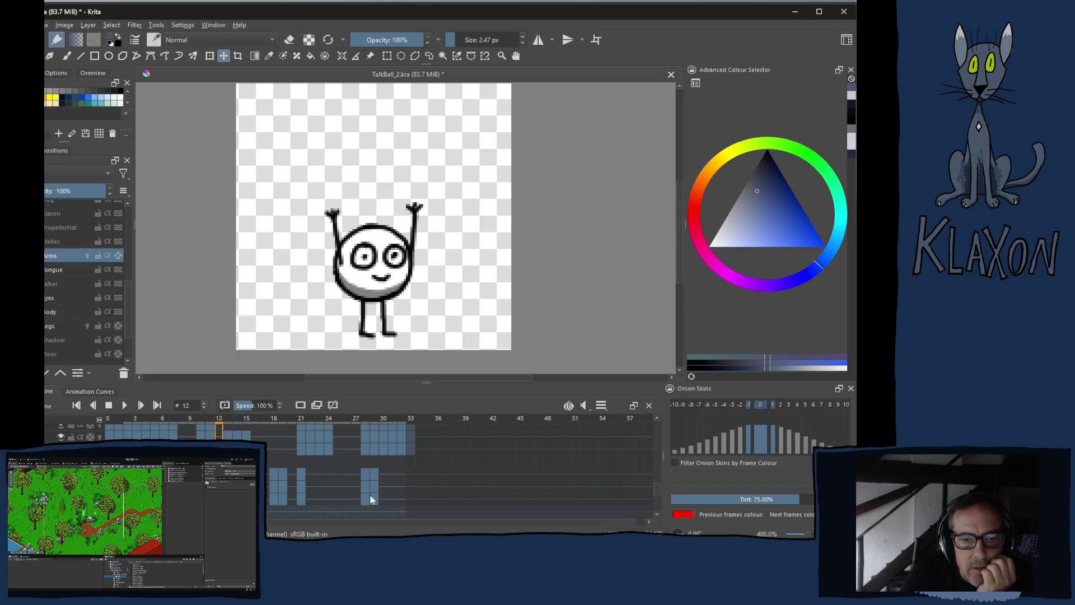
key("space")
key("space")
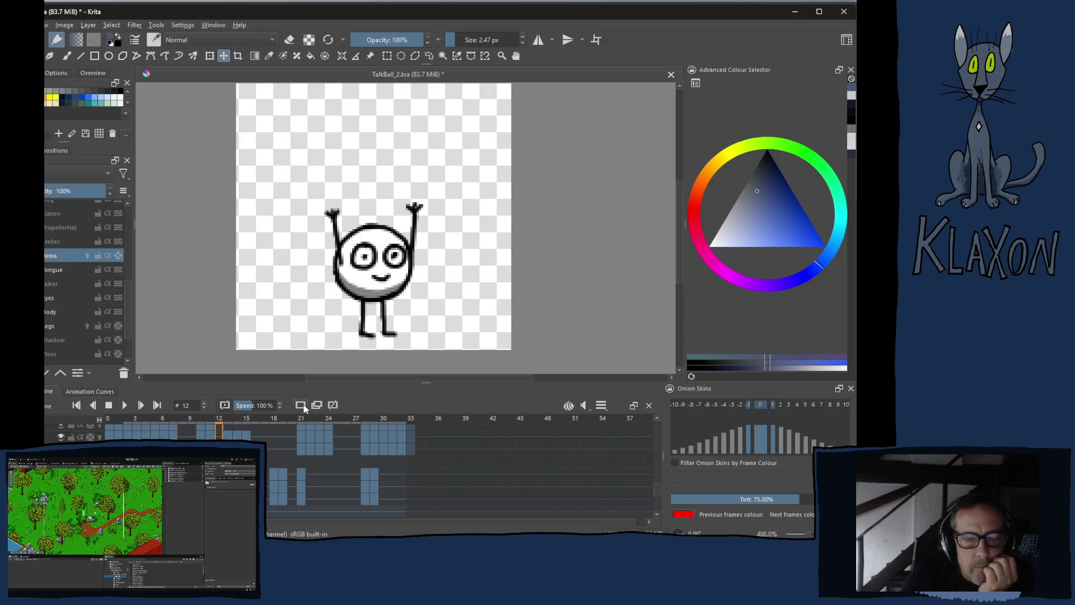
scroll(540, 482, "down", 2)
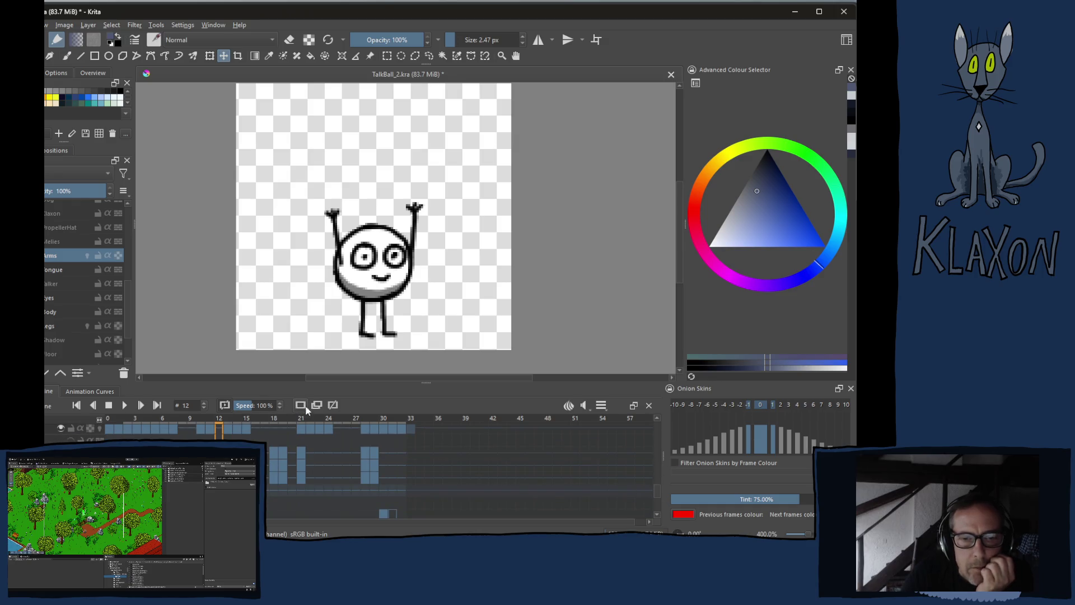
left_click(300, 405)
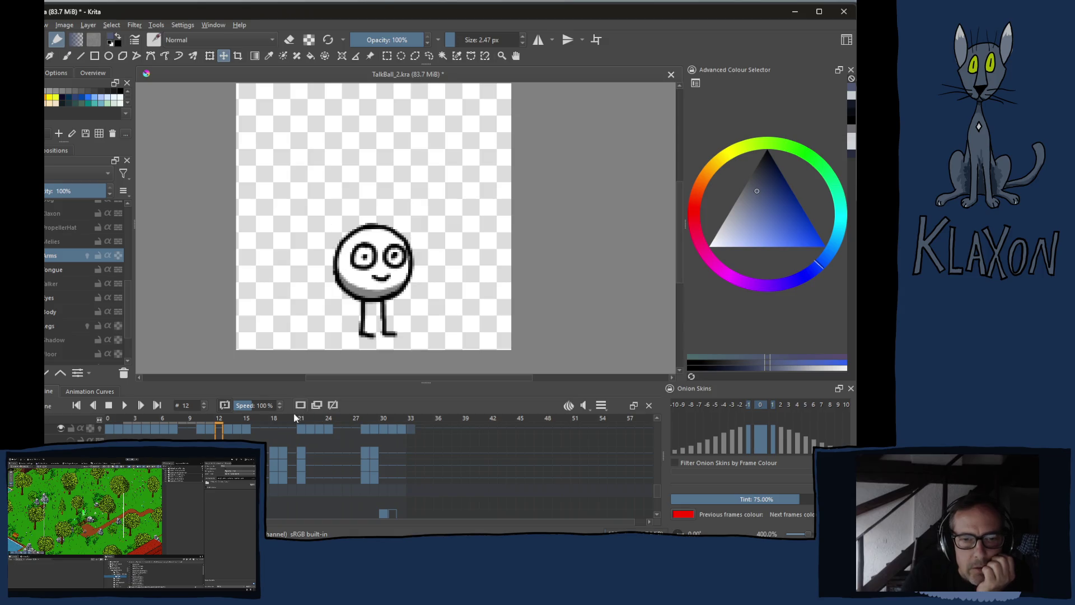
key("space")
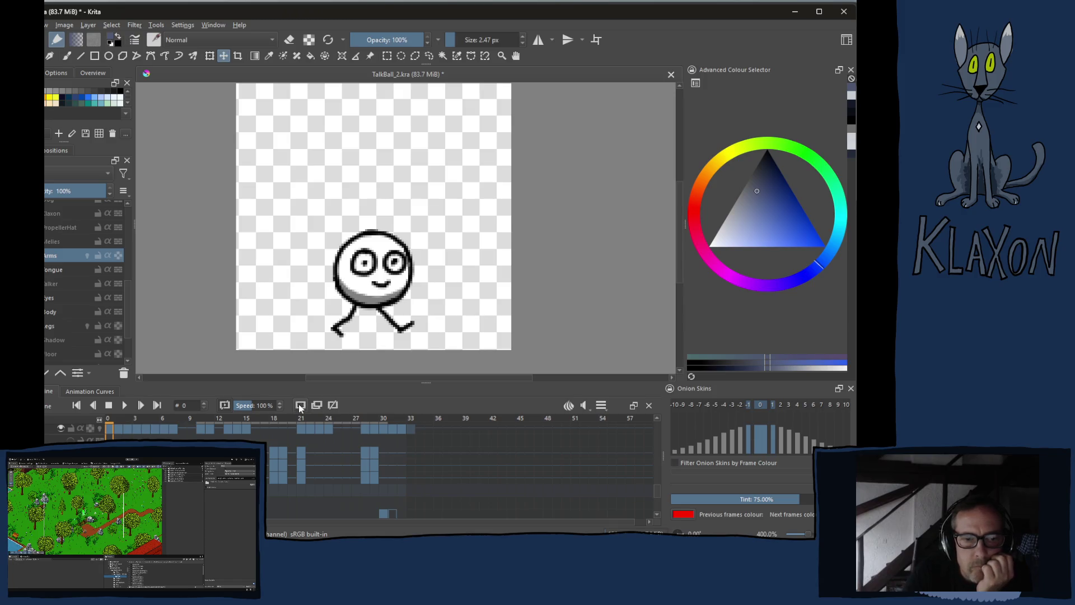
- Step through the frames back to frame 0 and save TalkBall_2.kra
key("period")
key("period")
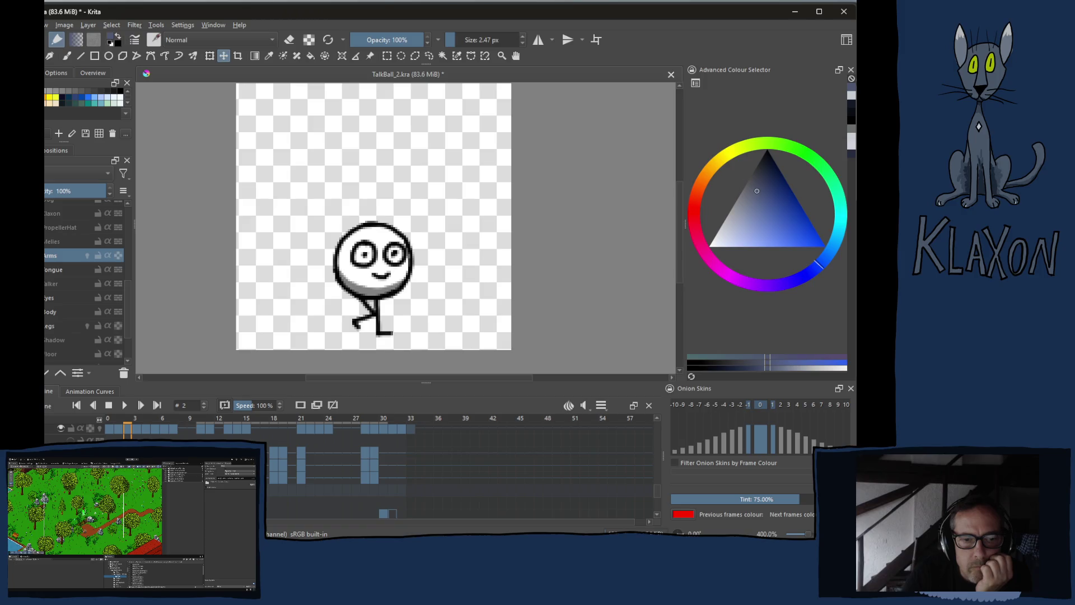
key("period")
key("period")
key("period")
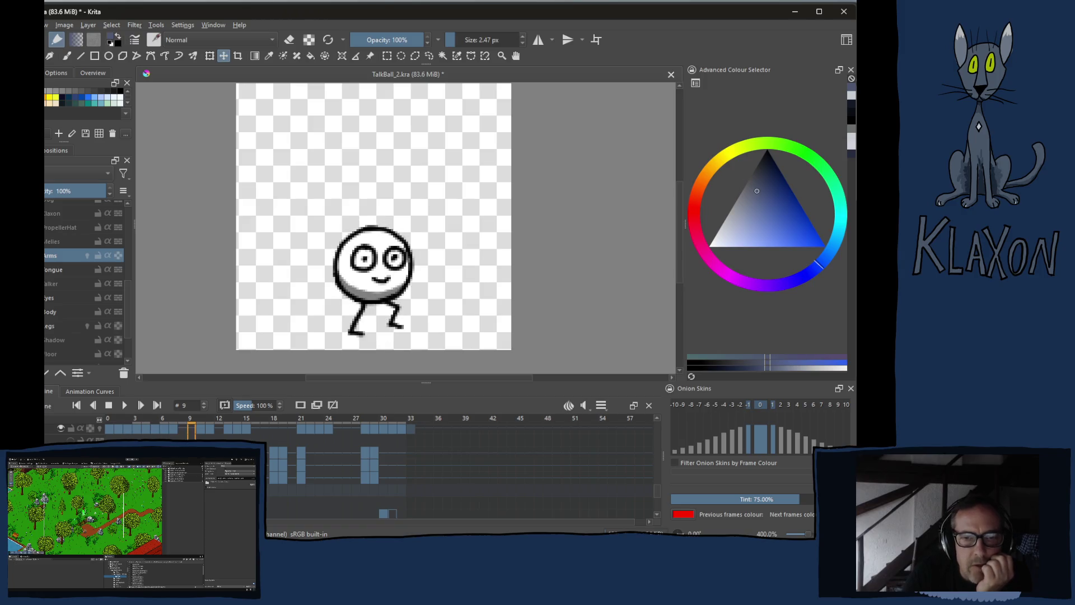
key("comma")
key("comma")
key("comma")
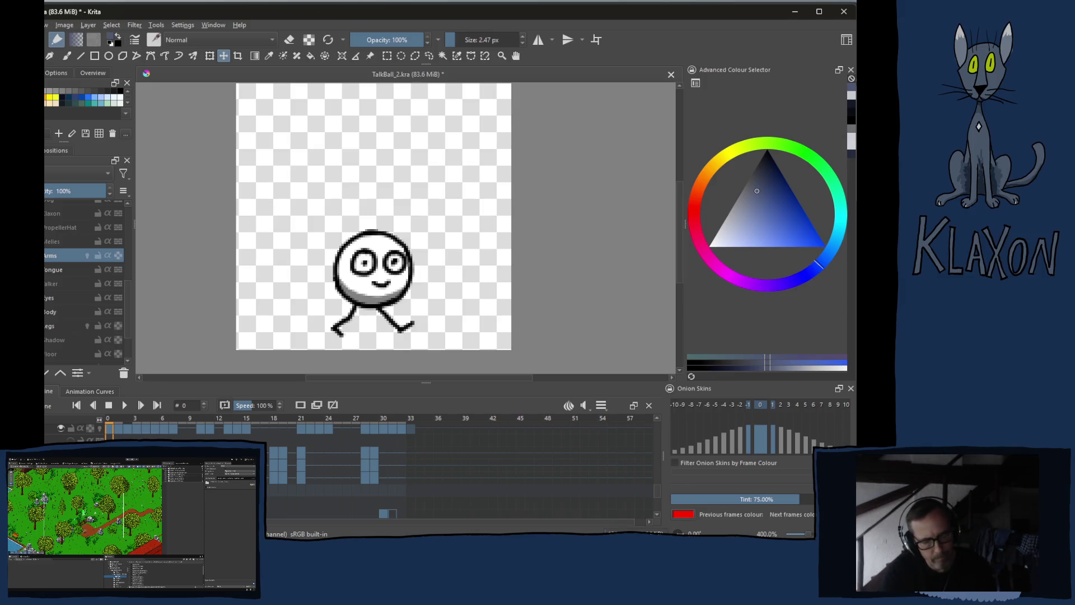
key("ctrl+s")
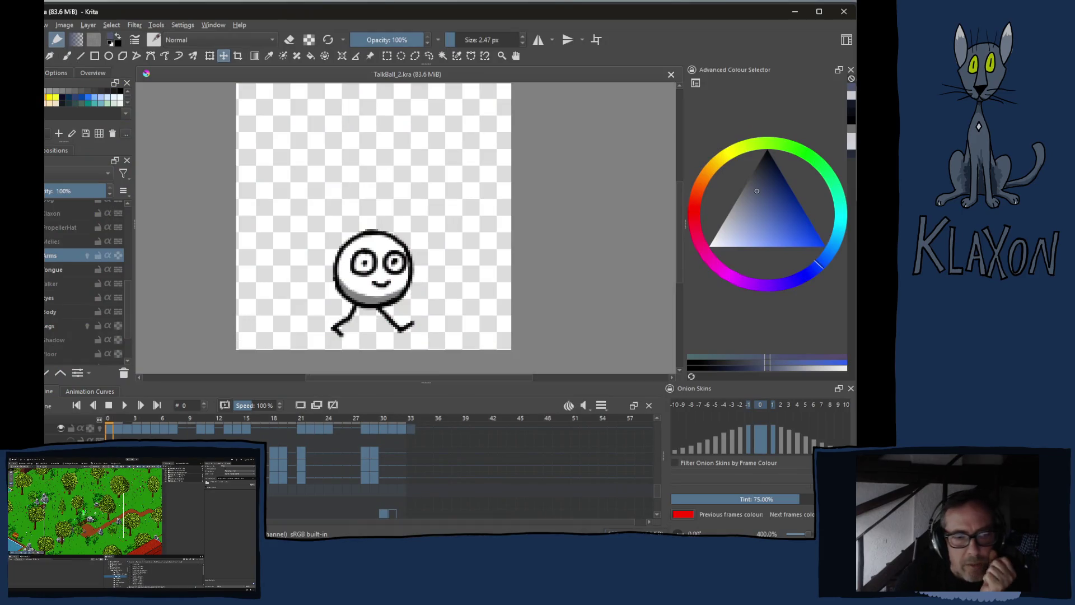
- Switch to the browser showing Google results for members of angine de poitrine
key("alt+Tab")
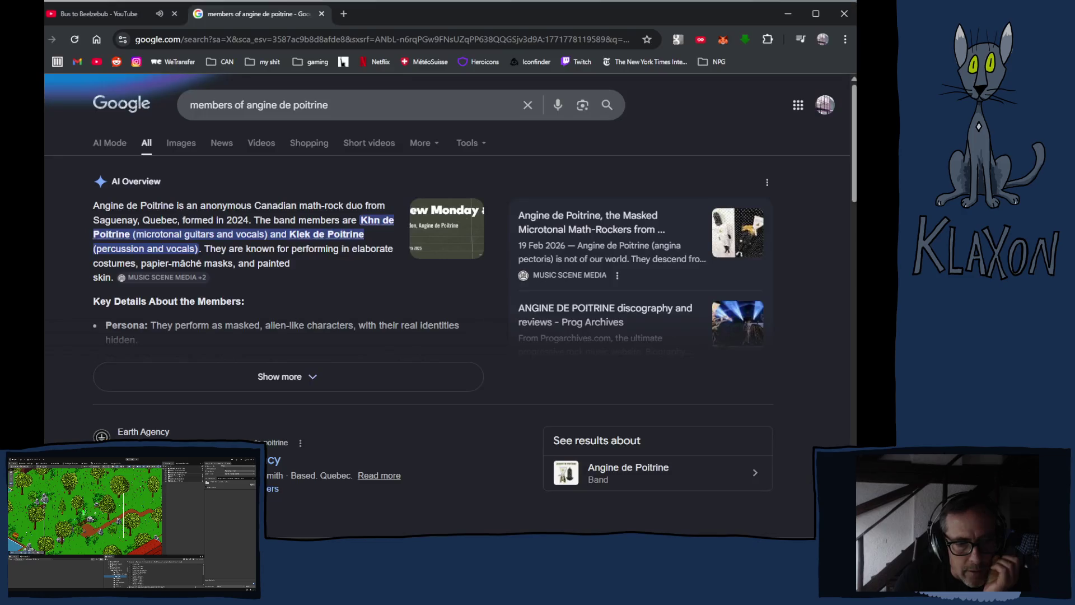
- Bring up the Bus to Beelzebub YouTube tab, then return to Unity's AngineDePoitrine folder
left_click(130, 12)
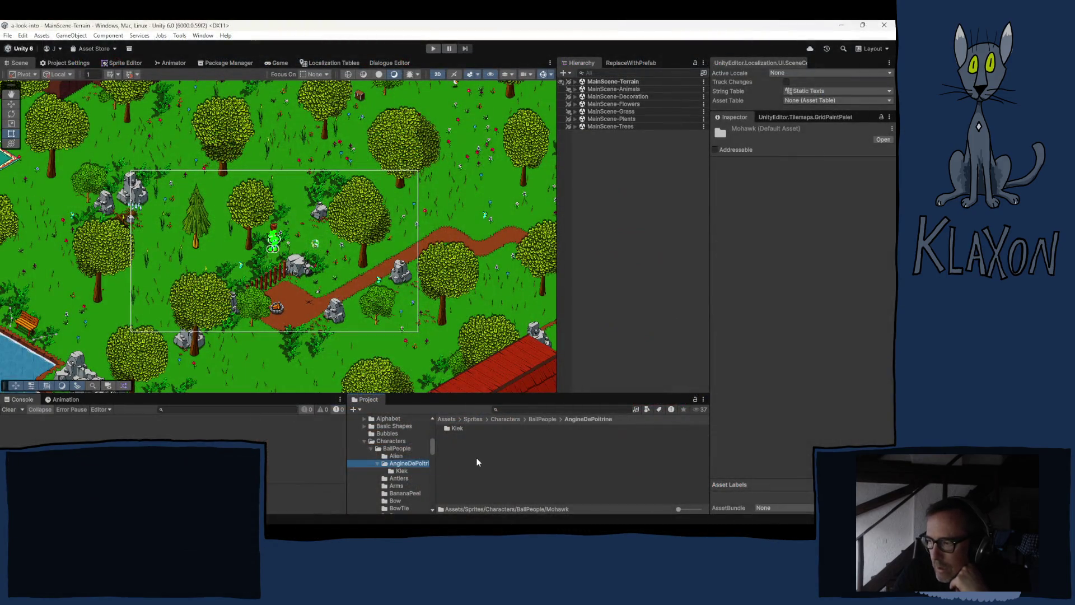
right_click(476, 458)
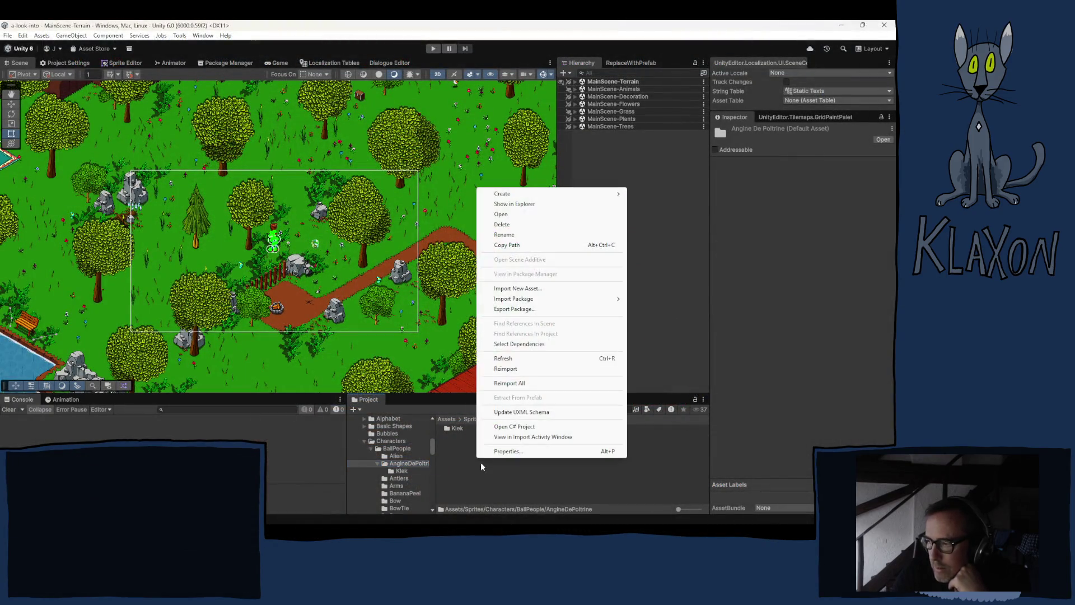
- Use Create > Folder to add a subfolder named Khn in the AngineDePoitrine sprites folder
mouse_move(506, 194)
left_click(666, 194)
type("Khm")
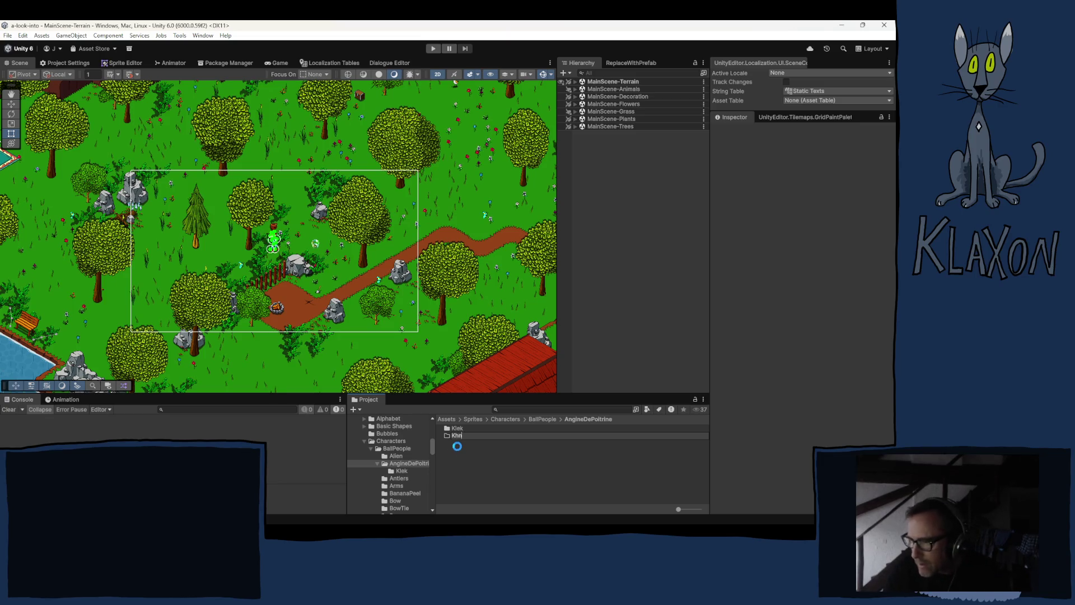
key("Return")
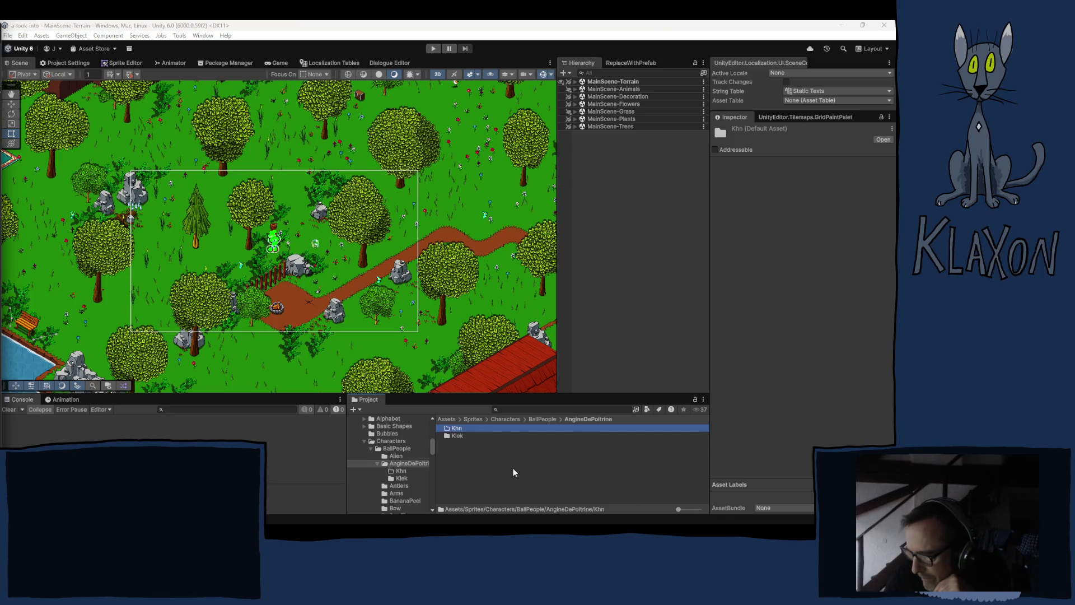
left_click(432, 469)
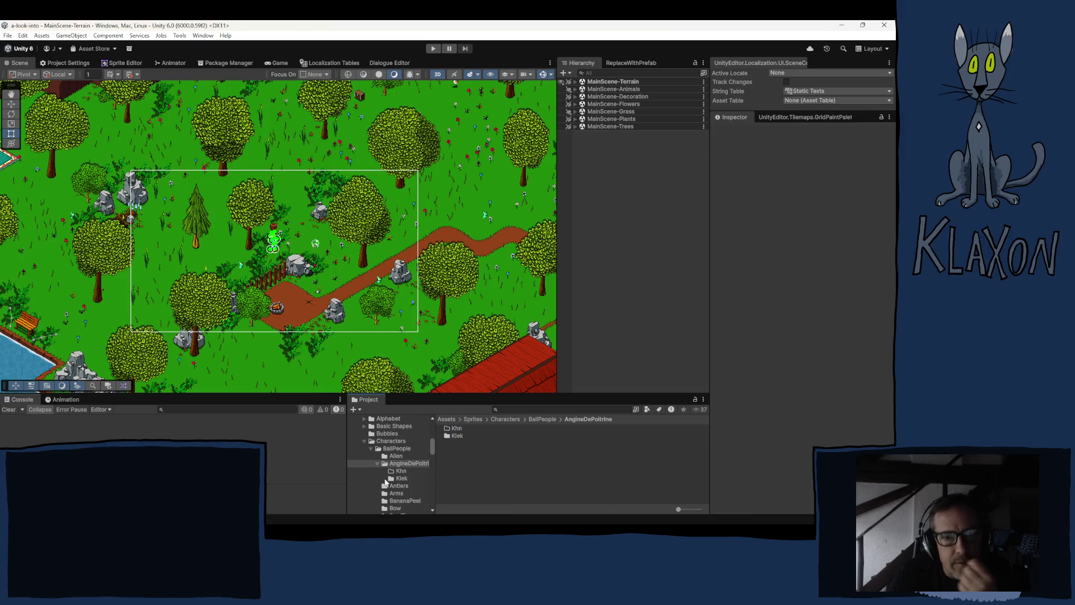